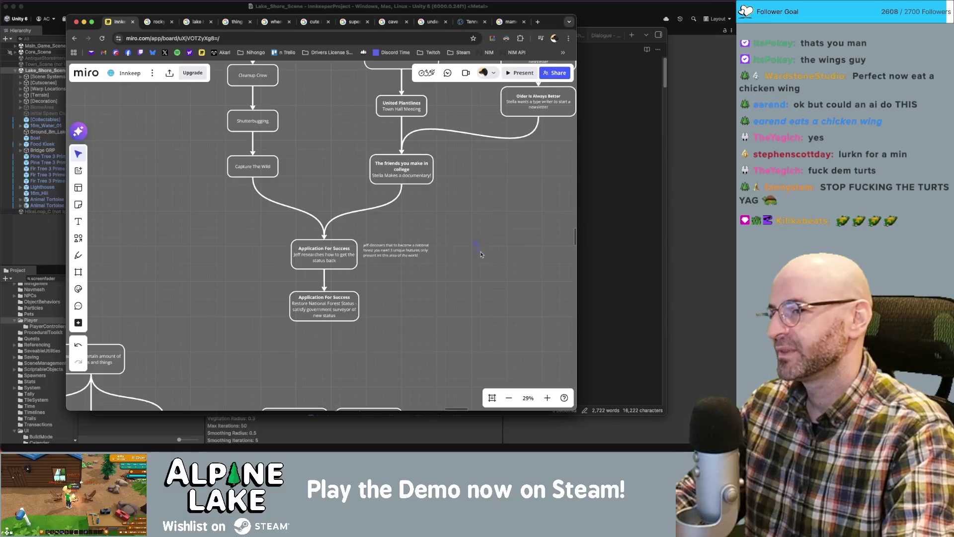
Zoom out and drag both Application For Success cards up and left, side by side.
{"action": "scroll", "coordinate": [263, 297], "scroll_direction": "down", "scroll_amount": 5}
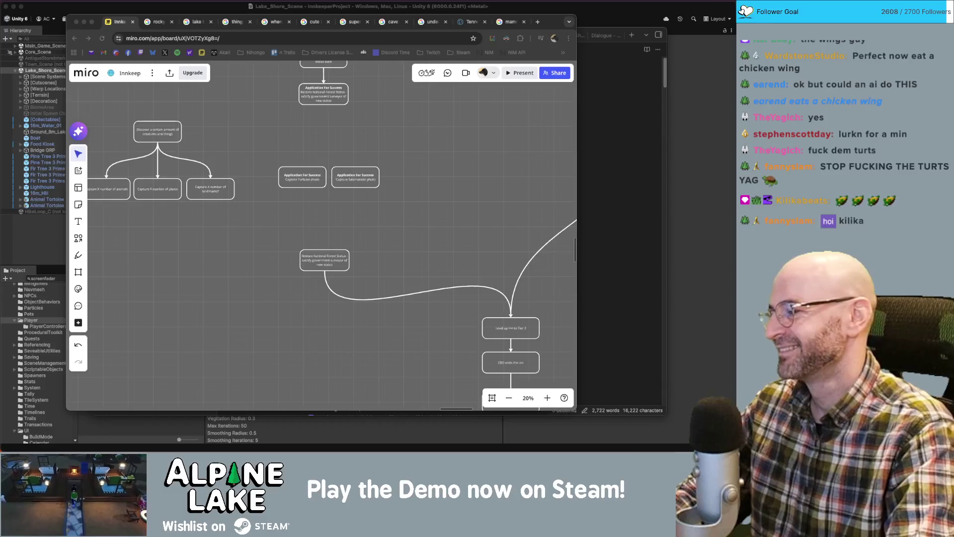
{"action": "mouse_move", "coordinate": [429, 143]}
{"action": "left_mouse_down"}
{"action": "mouse_move", "coordinate": [289, 197]}
{"action": "mouse_move", "coordinate": [308, 175]}
{"action": "mouse_move", "coordinate": [303, 159]}
{"action": "left_mouse_up"}
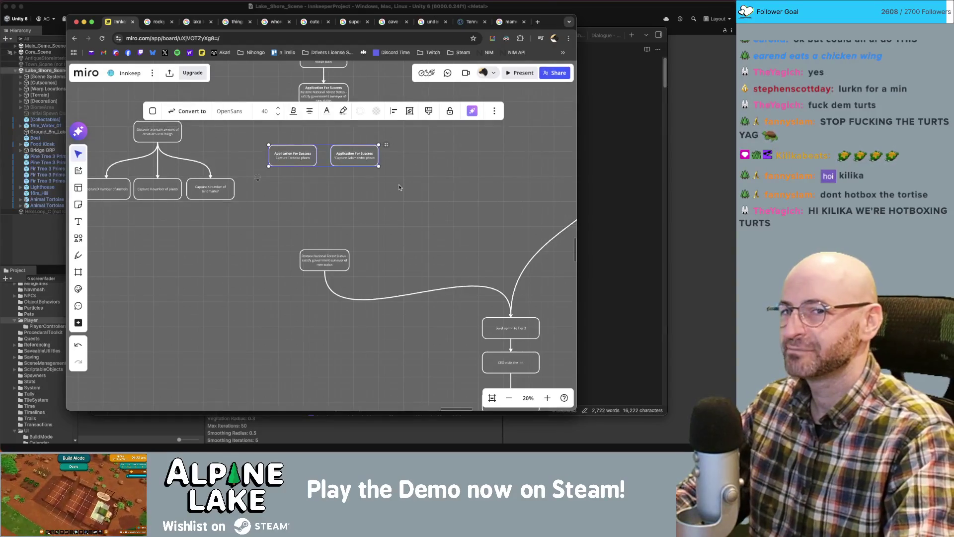
Raise the Restore National Forest Status card toward the Application For Success cards.
{"action": "left_click", "coordinate": [376, 215]}
{"action": "left_click_drag", "start_coordinate": [324, 260], "coordinate": [324, 229]}
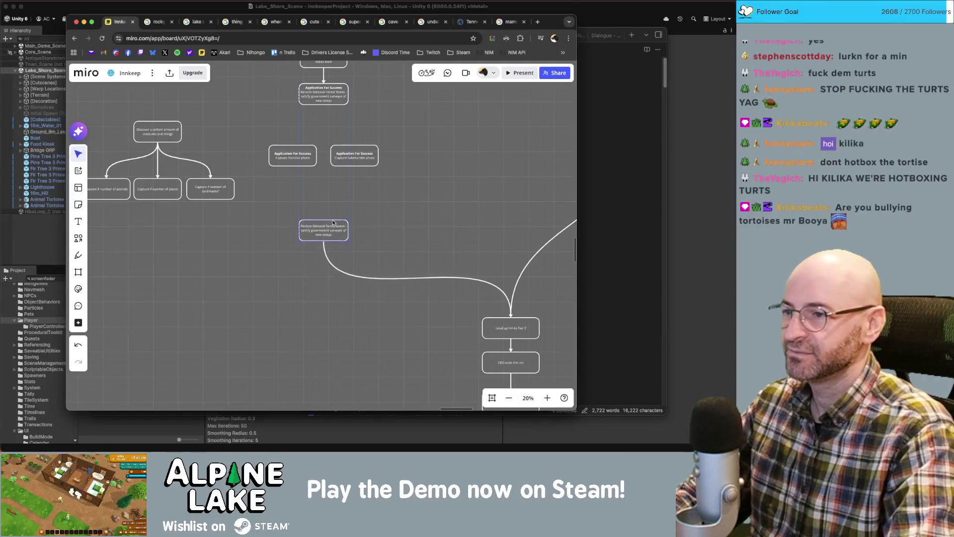
{"action": "left_click", "coordinate": [395, 212]}
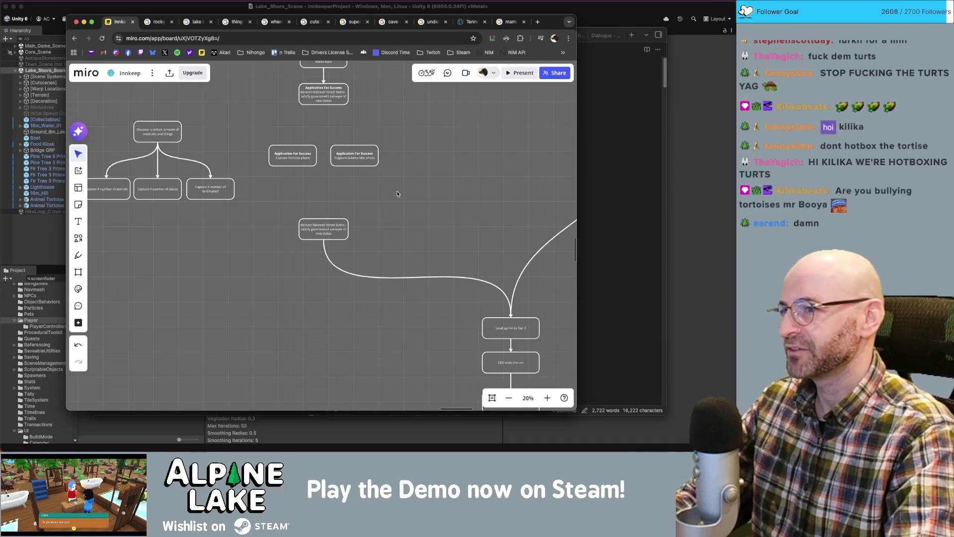
{"action": "left_click_drag", "start_coordinate": [322, 228], "coordinate": [321, 223]}
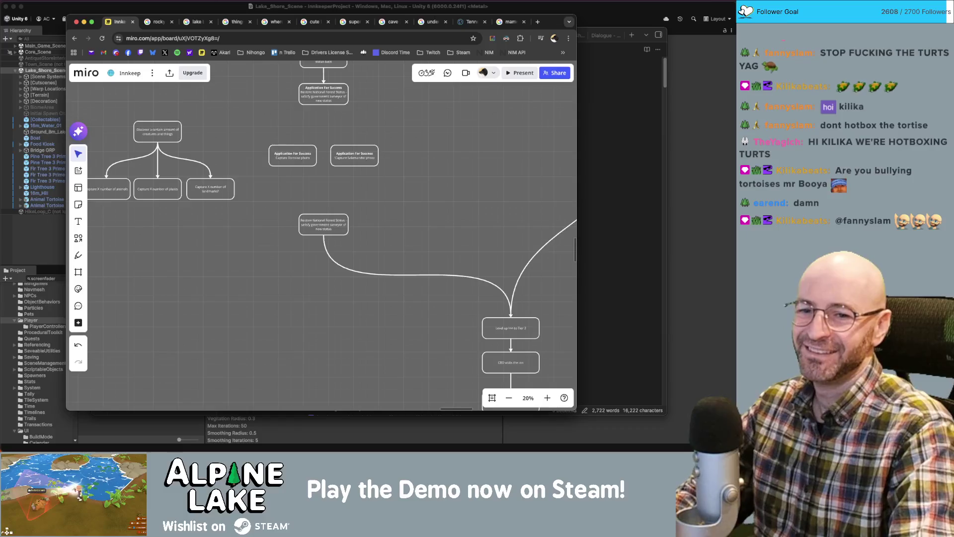
Nudge that card up once more, then start a new browser tab search for 'endangered tortoise'.
{"action": "key", "text": "super+Tab"}
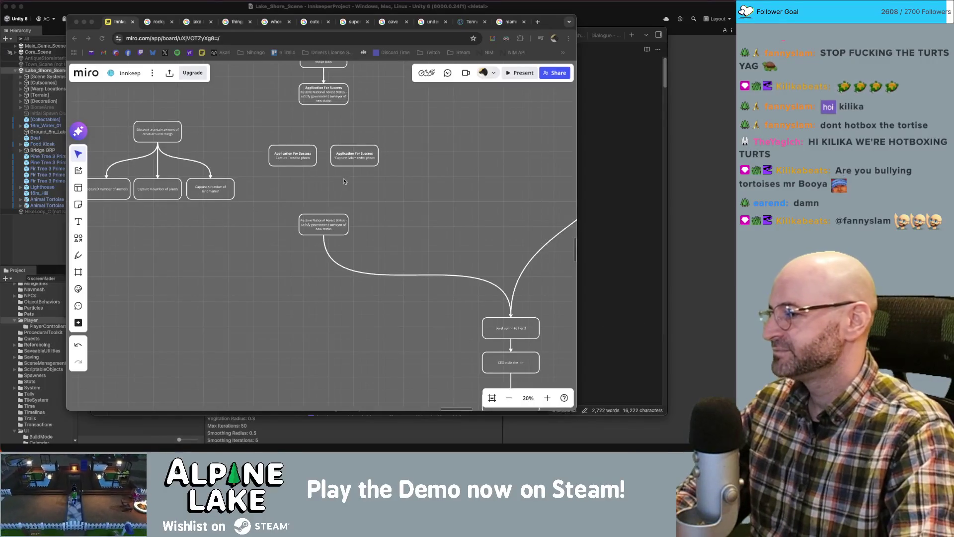
{"action": "left_click", "coordinate": [421, 184]}
{"action": "left_click_drag", "start_coordinate": [333, 226], "coordinate": [333, 222]}
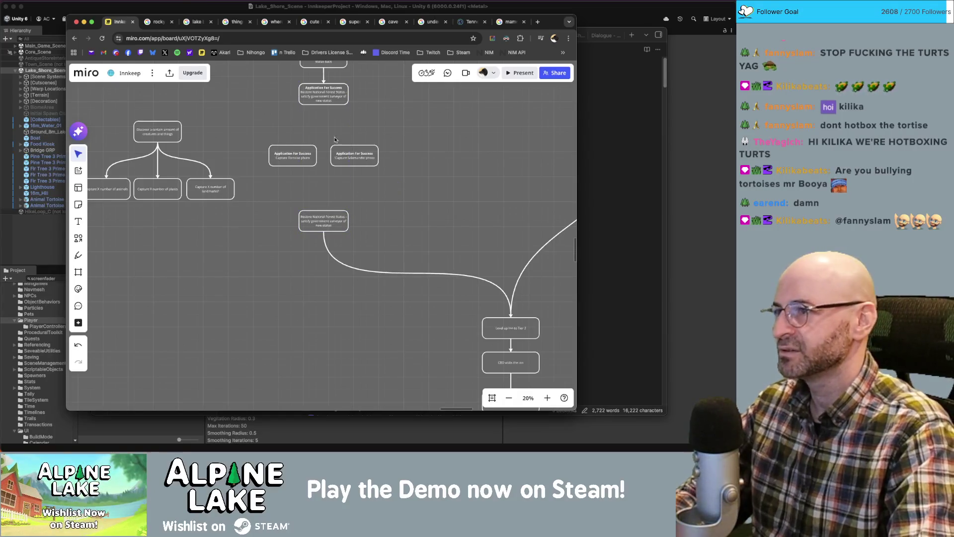
{"action": "key", "text": "cmd+t"}
{"action": "type", "text": "end"}
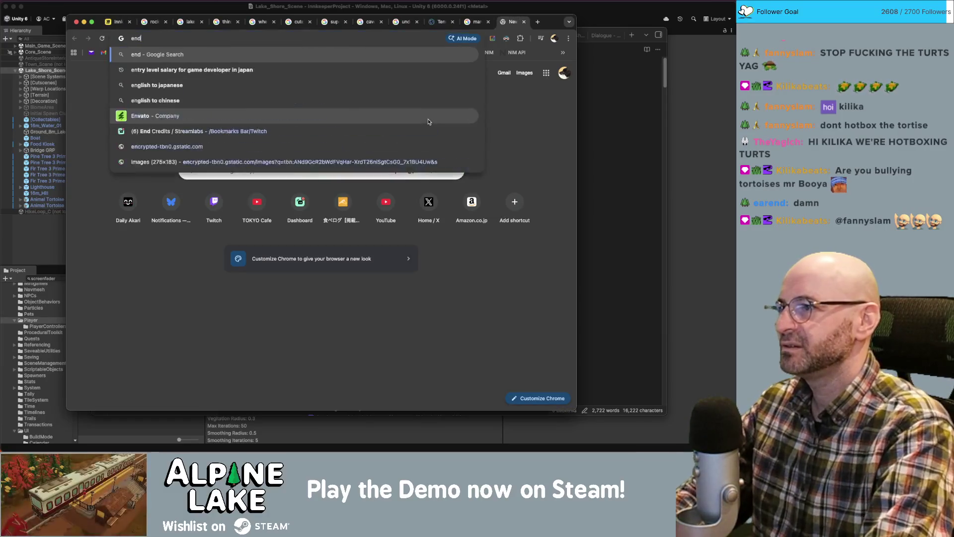
{"action": "type", "text": "angered tortoise"}
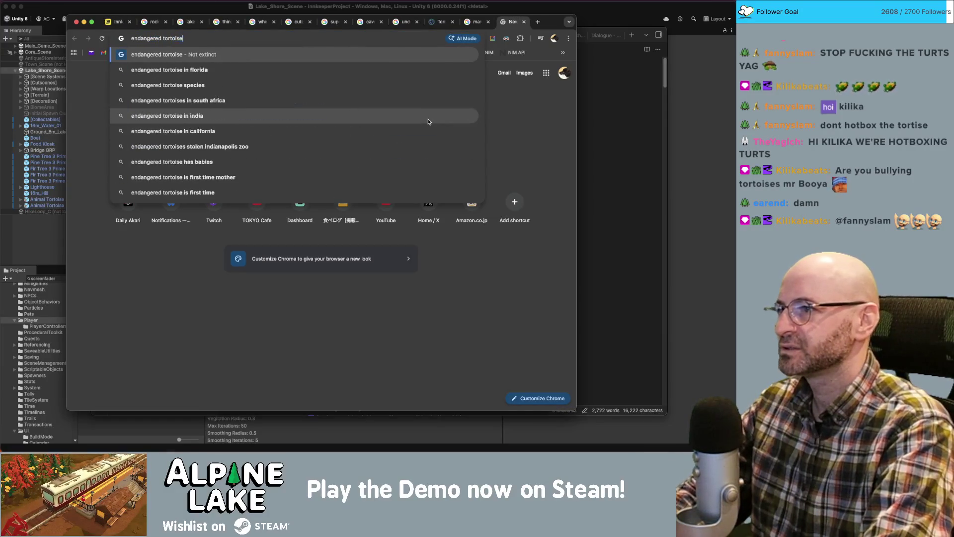
Search 'endangered tortoise', expand the AI overview, and open the Bolson tortoise results.
{"action": "key", "text": "Return"}
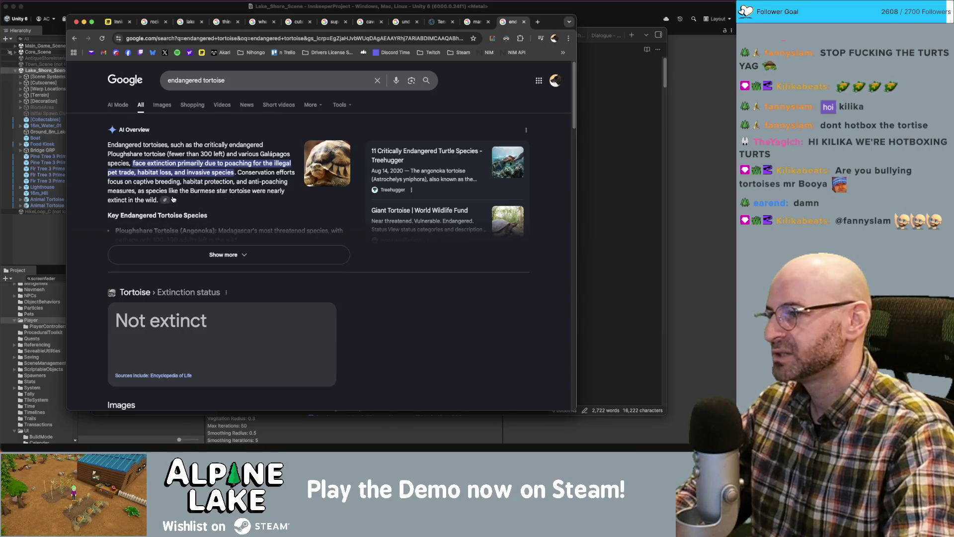
{"action": "left_click", "coordinate": [192, 252]}
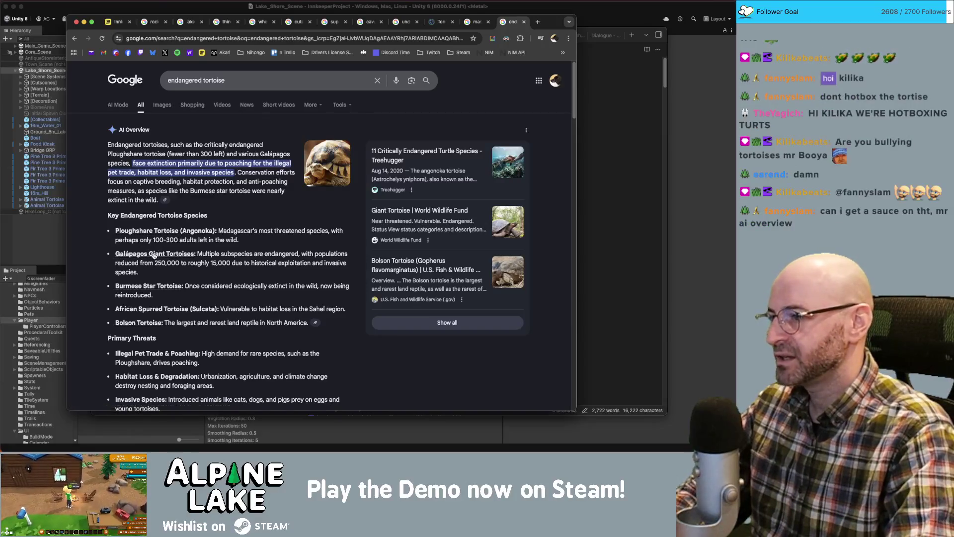
{"action": "scroll", "coordinate": [135, 282], "scroll_direction": "down", "scroll_amount": 1}
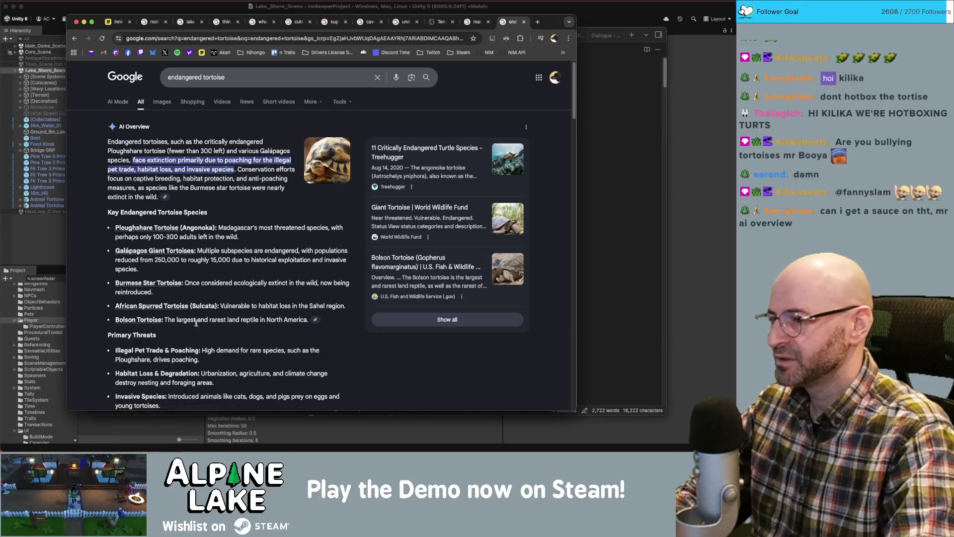
{"action": "left_click", "coordinate": [122, 321]}
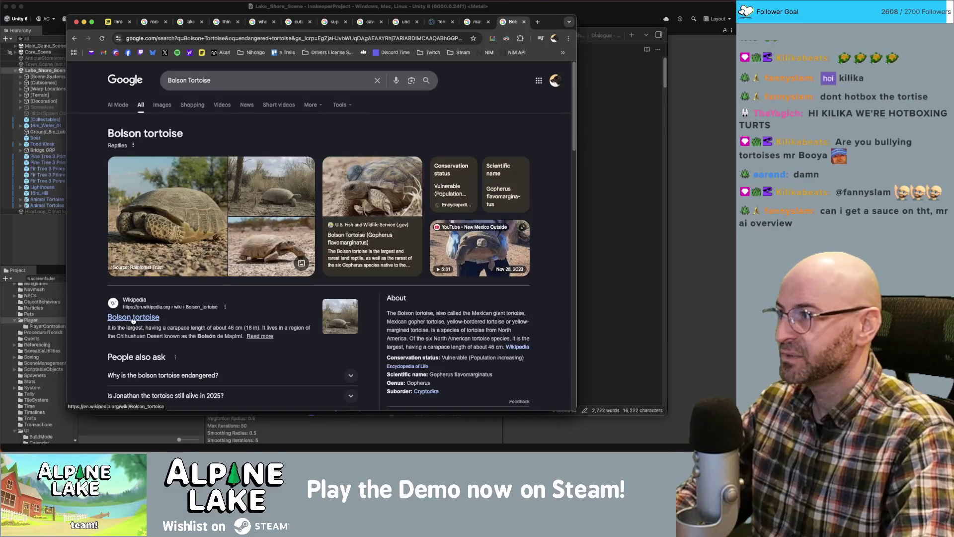
{"action": "left_click", "coordinate": [162, 5]}
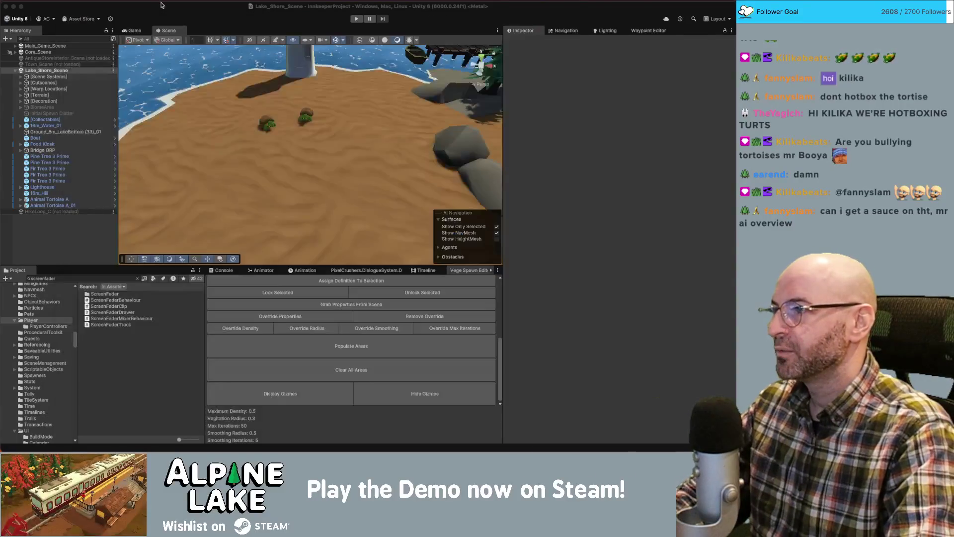
In the Animal Tortoise A prefab, set the tortoise model's scale to 3 on each axis.
{"action": "left_click", "coordinate": [267, 123]}
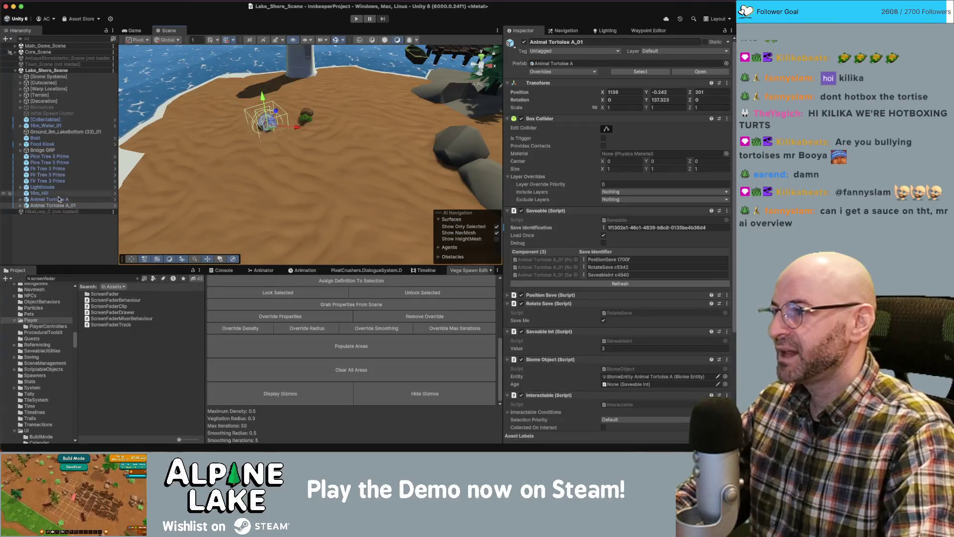
{"action": "left_click", "coordinate": [115, 207]}
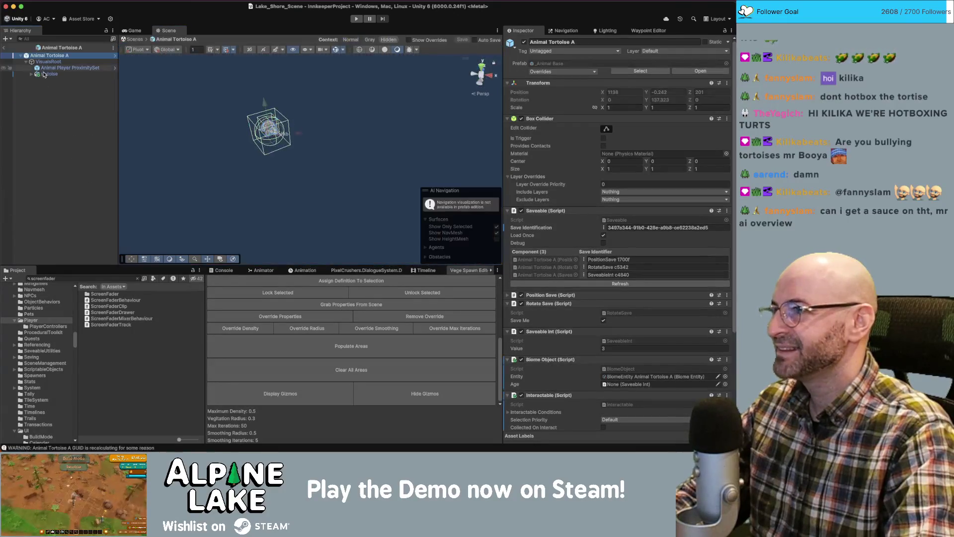
{"action": "left_click", "coordinate": [49, 61]}
{"action": "left_click", "coordinate": [55, 68]}
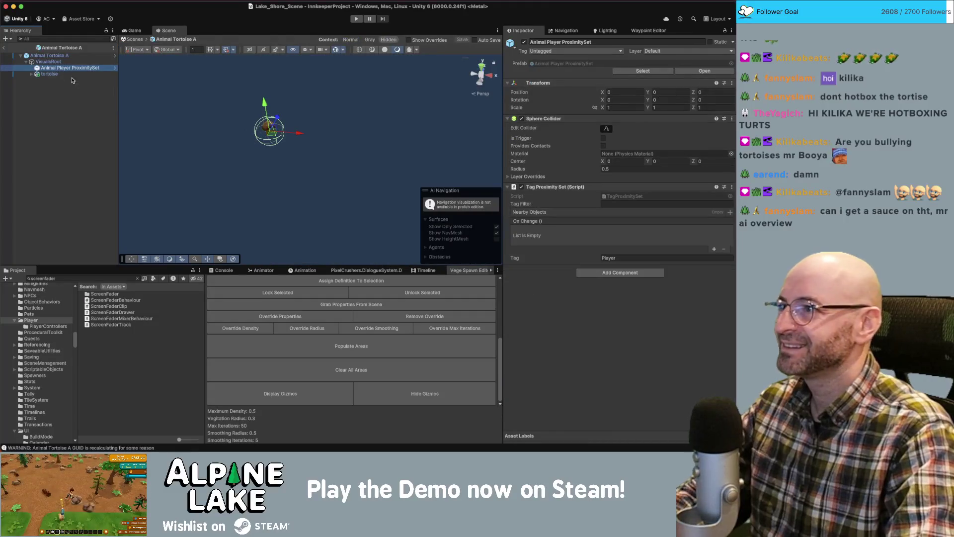
{"action": "left_click", "coordinate": [50, 74]}
{"action": "left_click", "coordinate": [625, 108]}
{"action": "type", "text": "3"}
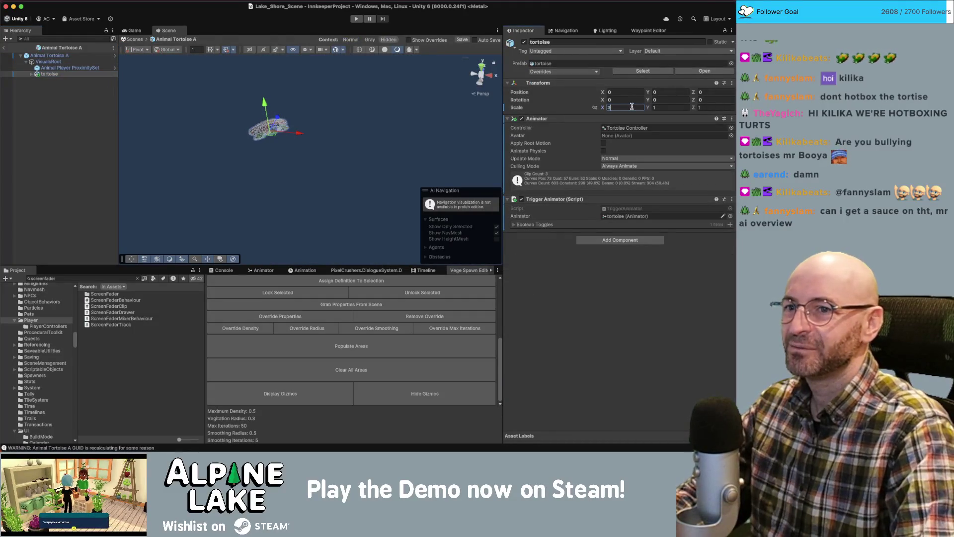
{"action": "key", "text": "Tab"}
{"action": "type", "text": "3"}
{"action": "key", "text": "Tab"}
{"action": "type", "text": "3"}
Leave Prefab Mode and orbit the Scene view to frame the enlarged tortoises.
{"action": "left_click", "coordinate": [4, 48]}
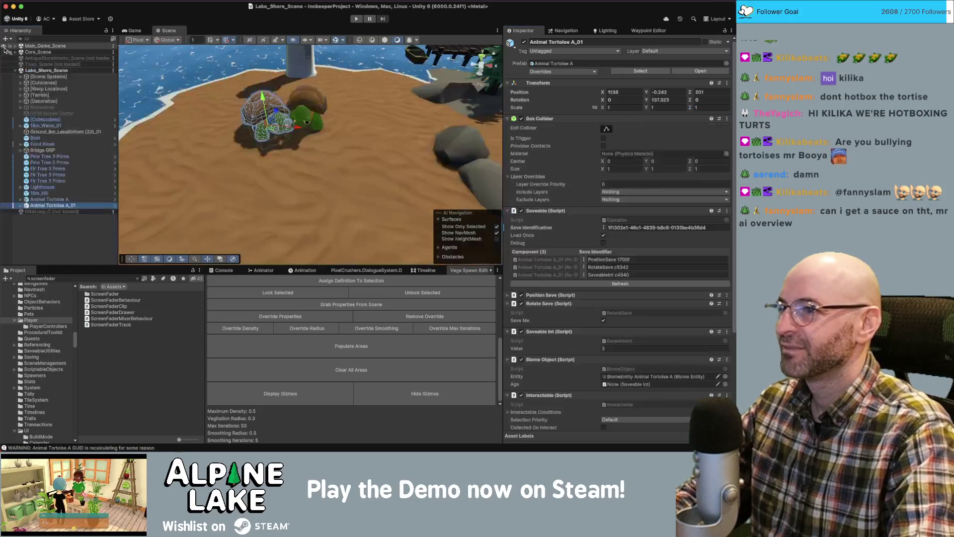
{"action": "left_click", "coordinate": [262, 128]}
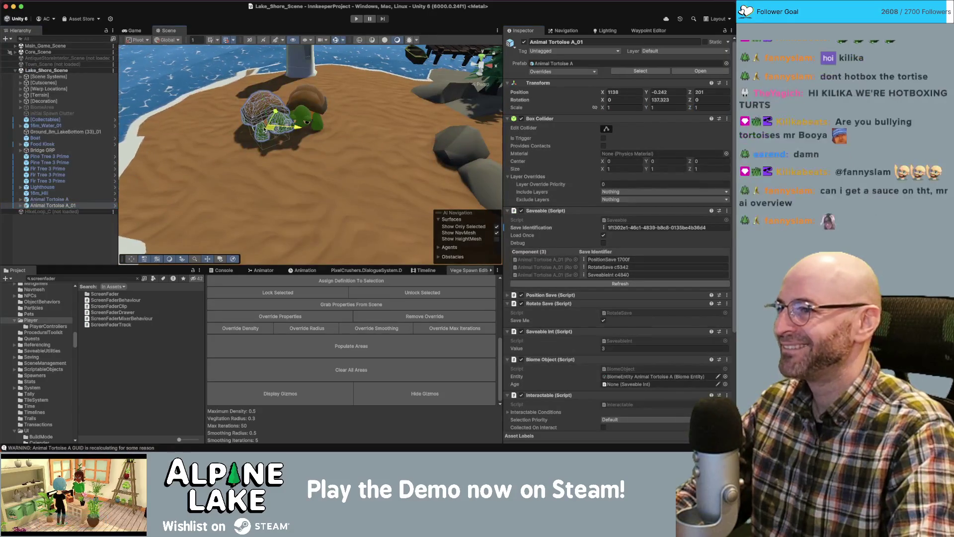
{"action": "mouse_move", "coordinate": [262, 128]}
{"action": "left_mouse_down"}
{"action": "mouse_move", "coordinate": [277, 130]}
{"action": "mouse_move", "coordinate": [248, 125]}
{"action": "mouse_move", "coordinate": [315, 65]}
{"action": "mouse_move", "coordinate": [245, 117]}
{"action": "mouse_move", "coordinate": [272, 109]}
{"action": "left_mouse_up"}
{"action": "left_click", "coordinate": [315, 66]}
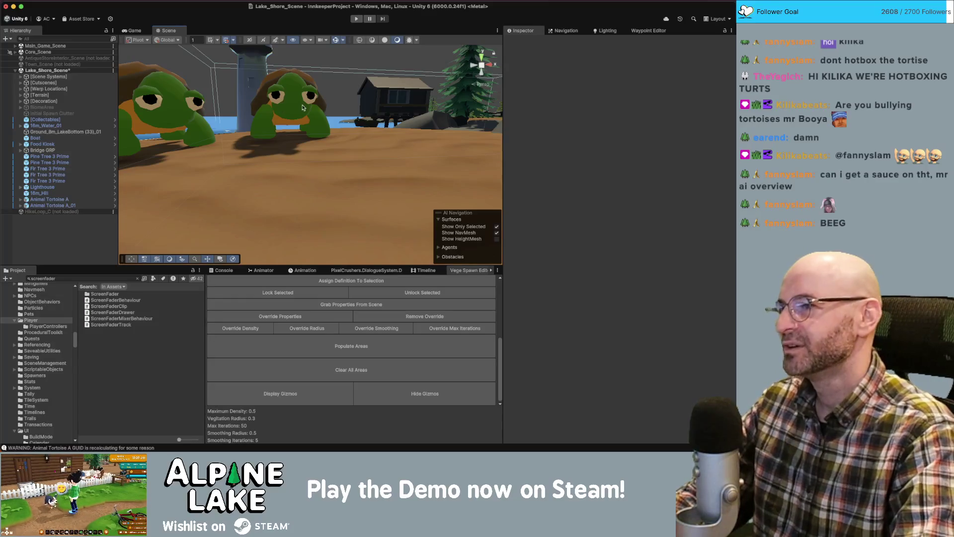
{"action": "mouse_move", "coordinate": [331, 123]}
{"action": "left_mouse_down"}
{"action": "mouse_move", "coordinate": [314, 112]}
{"action": "mouse_move", "coordinate": [317, 132]}
{"action": "mouse_move", "coordinate": [352, 157]}
{"action": "left_mouse_up"}
{"action": "double_click", "coordinate": [50, 205]}
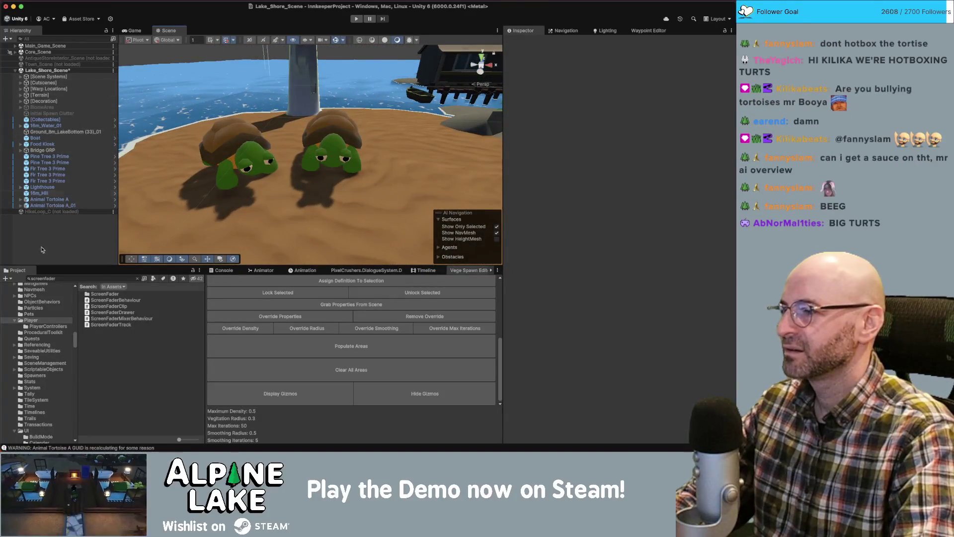
Search the Project for 'stella' and place Basic_Stella in the scene beside the tortoises.
{"action": "left_click", "coordinate": [50, 278]}
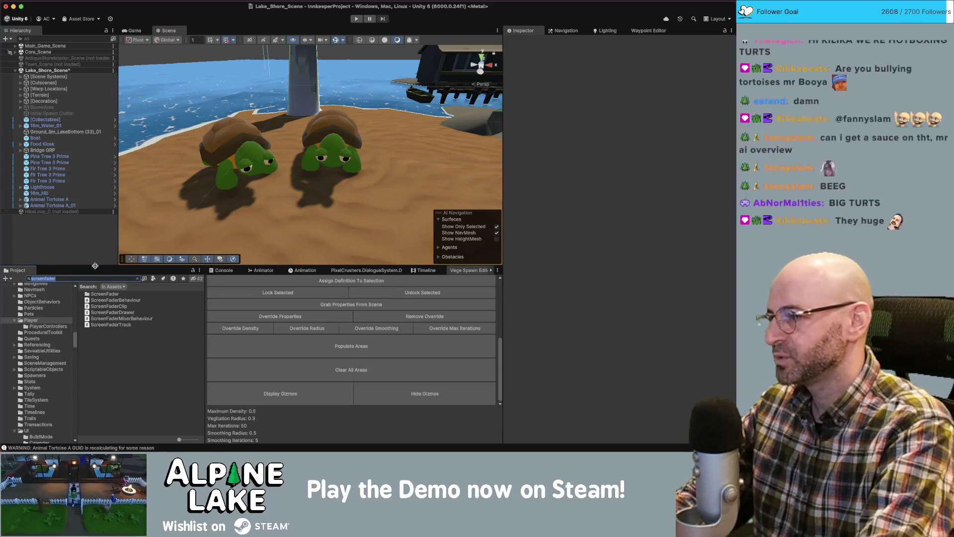
{"action": "type", "text": "stella"}
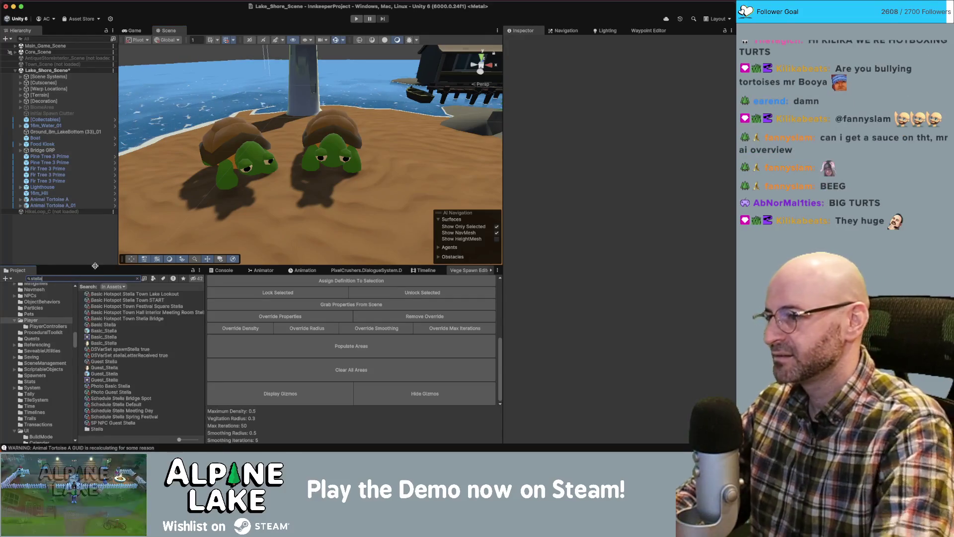
{"action": "left_click", "coordinate": [116, 330]}
{"action": "mouse_move", "coordinate": [115, 331]}
{"action": "left_mouse_down"}
{"action": "mouse_move", "coordinate": [383, 166]}
{"action": "mouse_move", "coordinate": [316, 195]}
{"action": "mouse_move", "coordinate": [418, 171]}
{"action": "mouse_move", "coordinate": [348, 172]}
{"action": "left_mouse_up"}
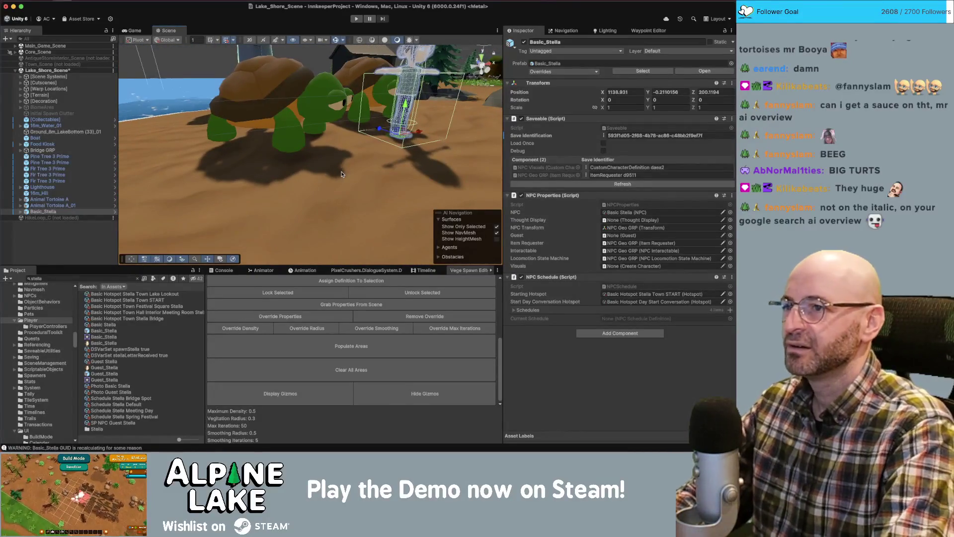
Select the Bolson tortoise heading in the browser, then start a new Project asset search.
{"action": "key", "text": "super+Tab"}
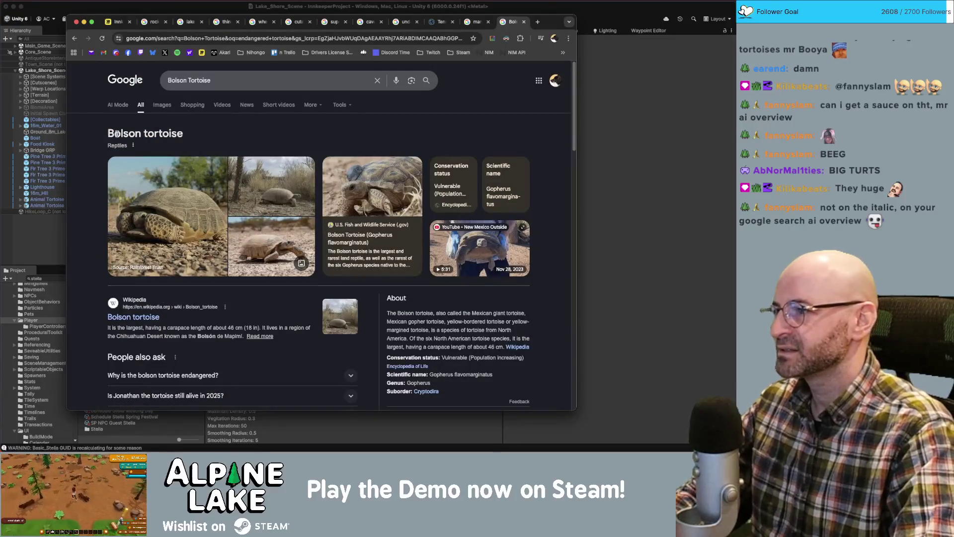
{"action": "left_click_drag", "start_coordinate": [107, 134], "coordinate": [187, 137]}
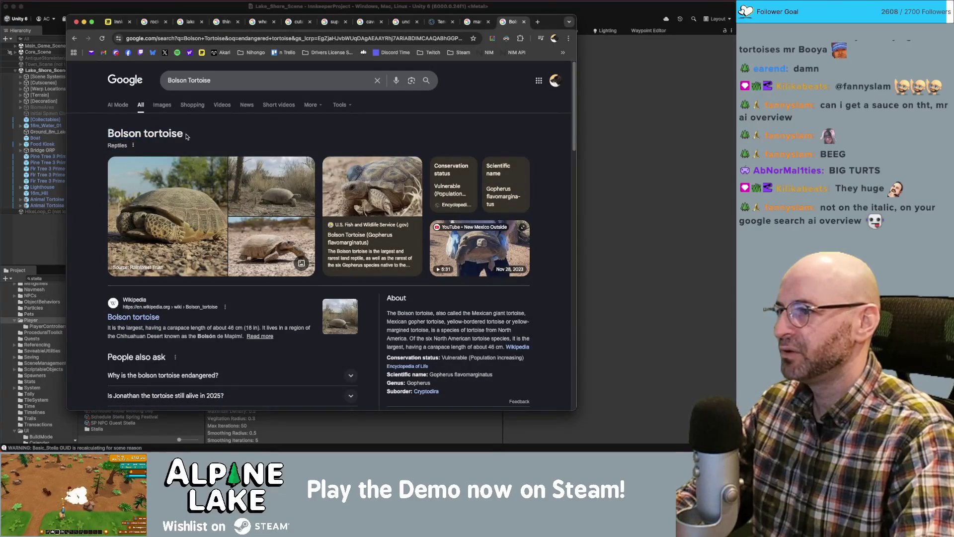
{"action": "left_click", "coordinate": [83, 6]}
{"action": "left_click", "coordinate": [86, 277]}
{"action": "type", "text": "tortoi"}
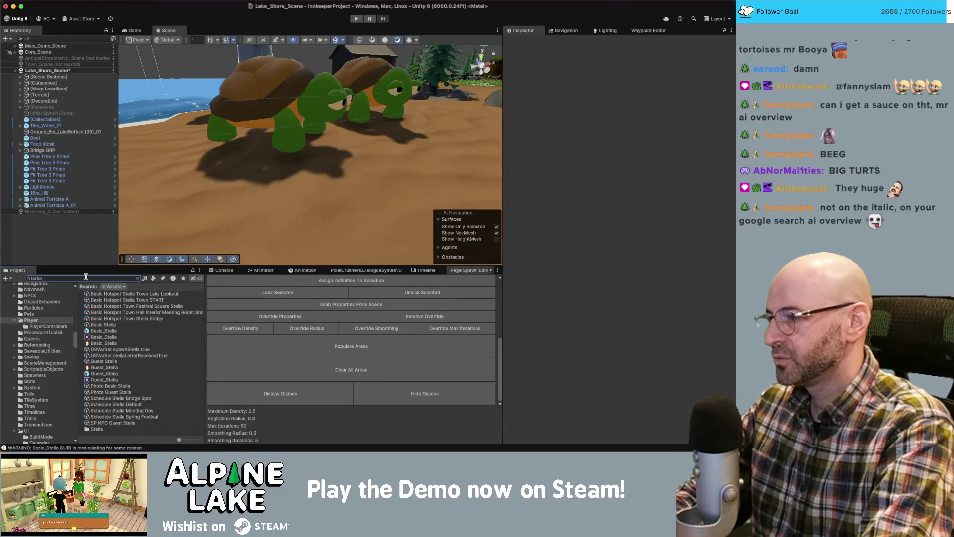
{"action": "type", "text": "se"}
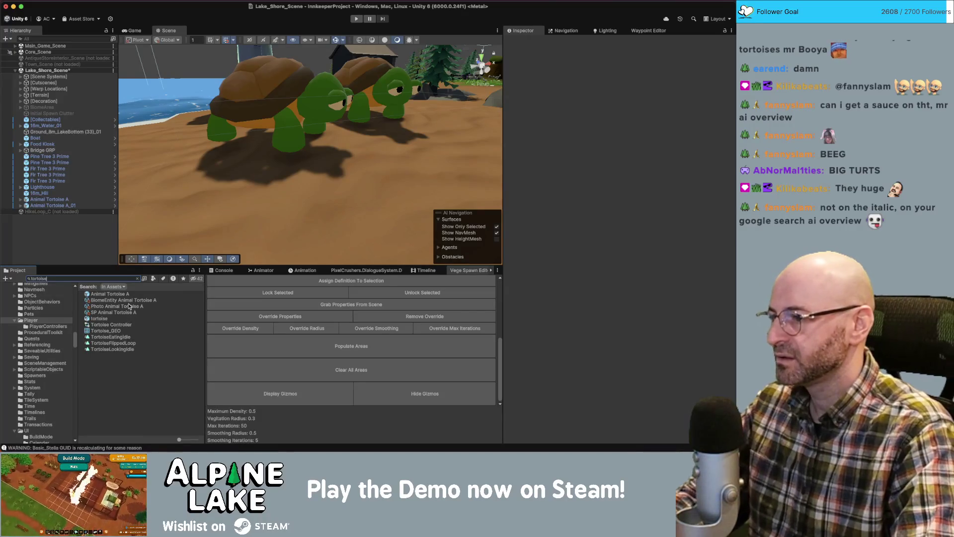
Inspect the Photo, SP and BiomeEntity Animal Tortoise A assets, settling on the biome entity.
{"action": "left_click", "coordinate": [128, 301]}
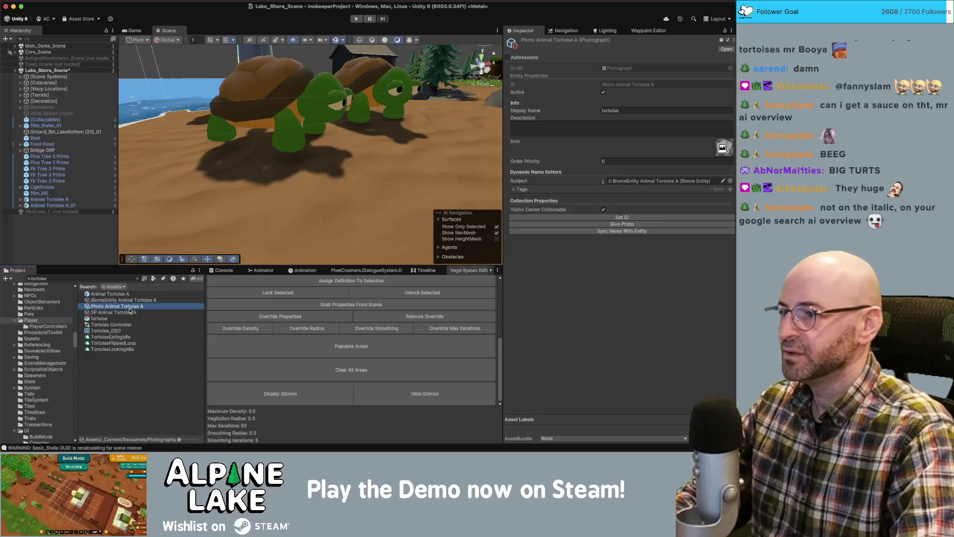
{"action": "left_click", "coordinate": [129, 312]}
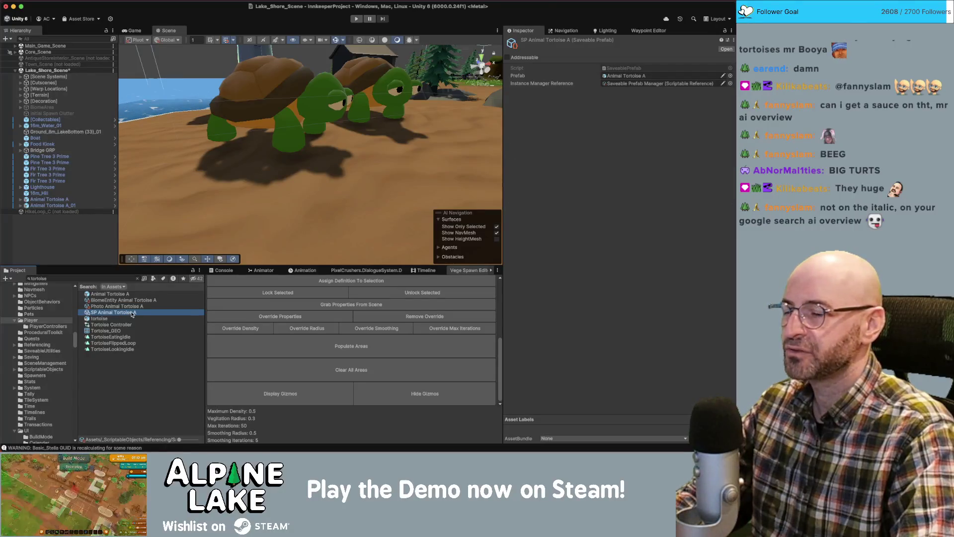
{"action": "left_click", "coordinate": [126, 308]}
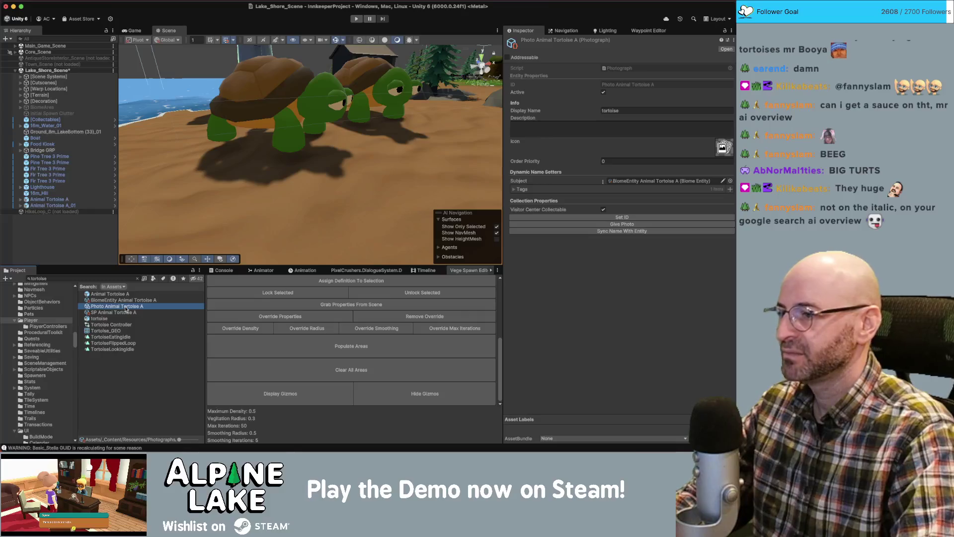
{"action": "left_click", "coordinate": [127, 302]}
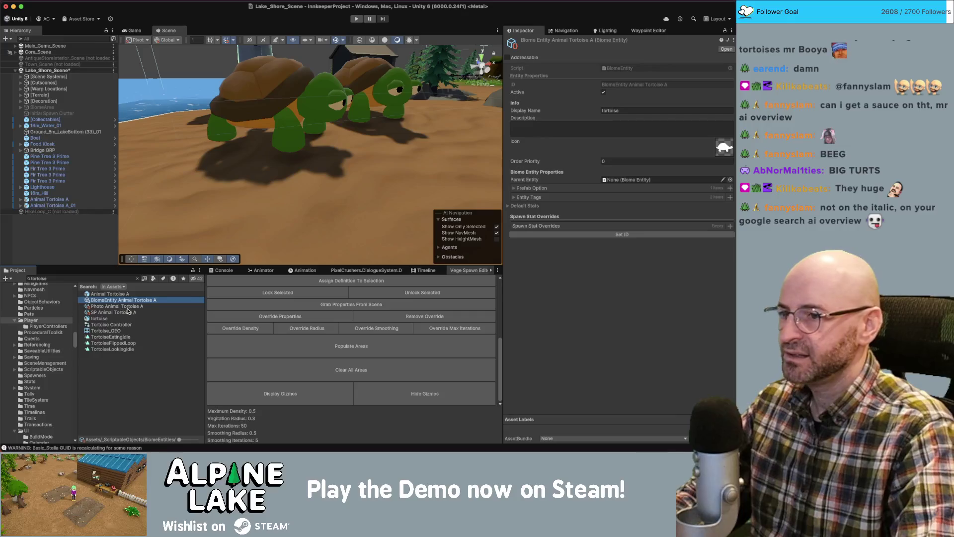
{"action": "left_click", "coordinate": [127, 307]}
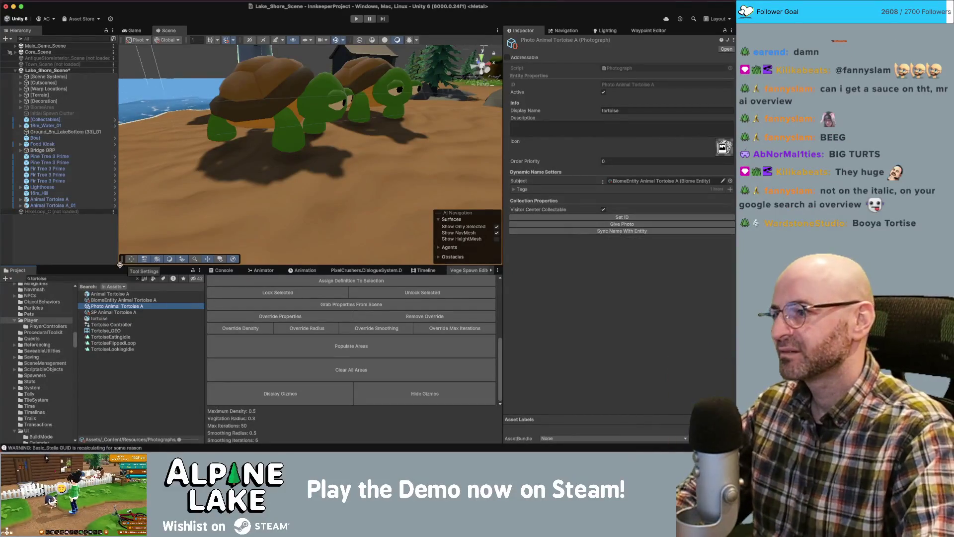
{"action": "left_click", "coordinate": [119, 300]}
Test-edit the entity's display name and sync the photograph's name with its entity.
{"action": "left_click", "coordinate": [665, 110]}
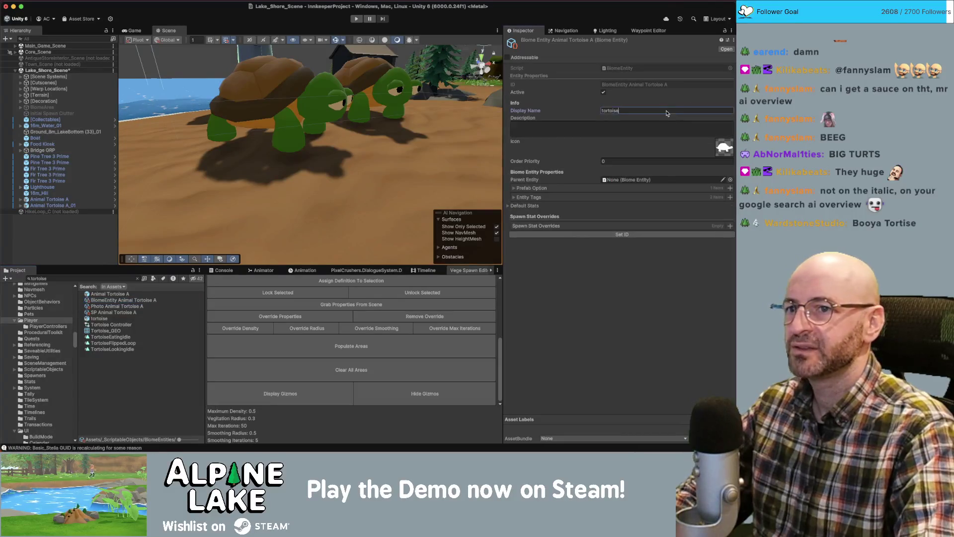
{"action": "type", "text": "dfssdf"}
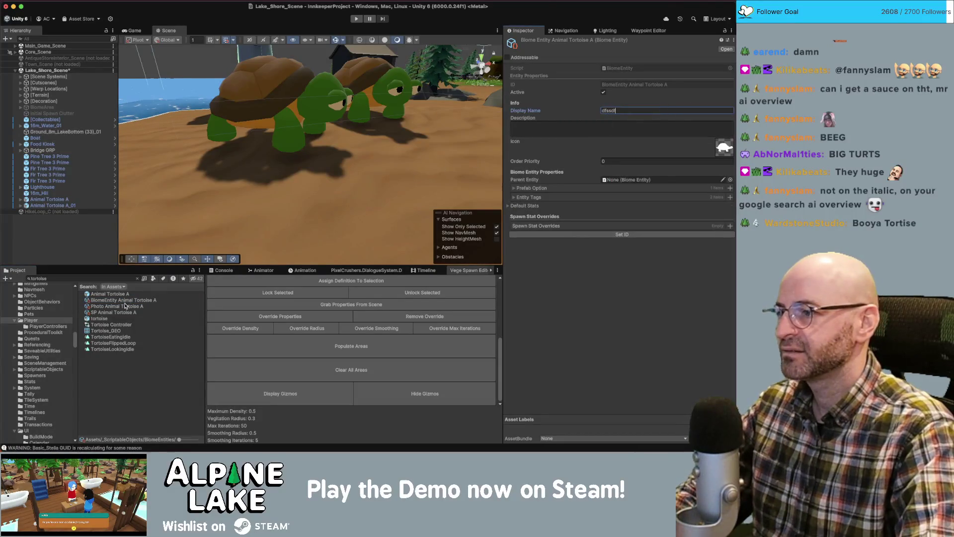
{"action": "left_click", "coordinate": [125, 306]}
{"action": "left_click", "coordinate": [644, 233]}
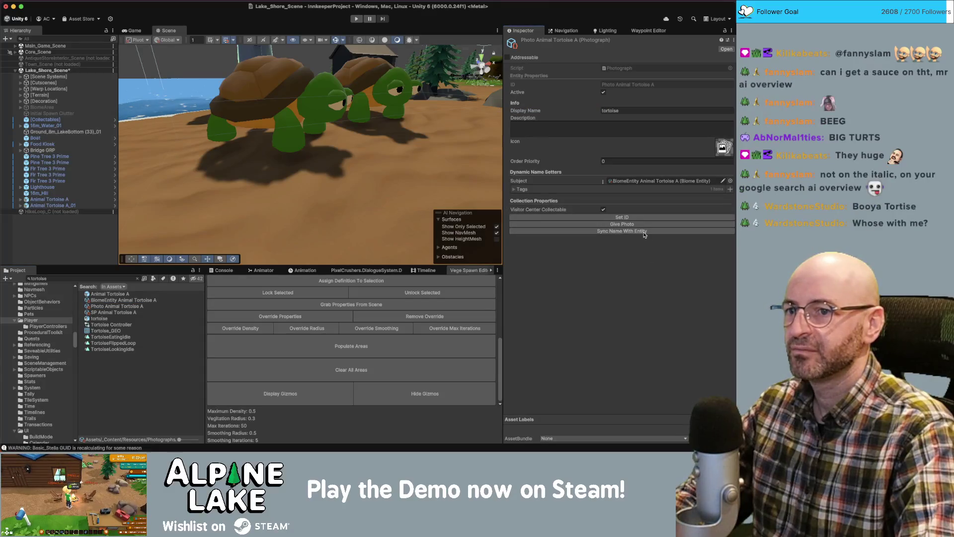
{"action": "left_click", "coordinate": [128, 301]}
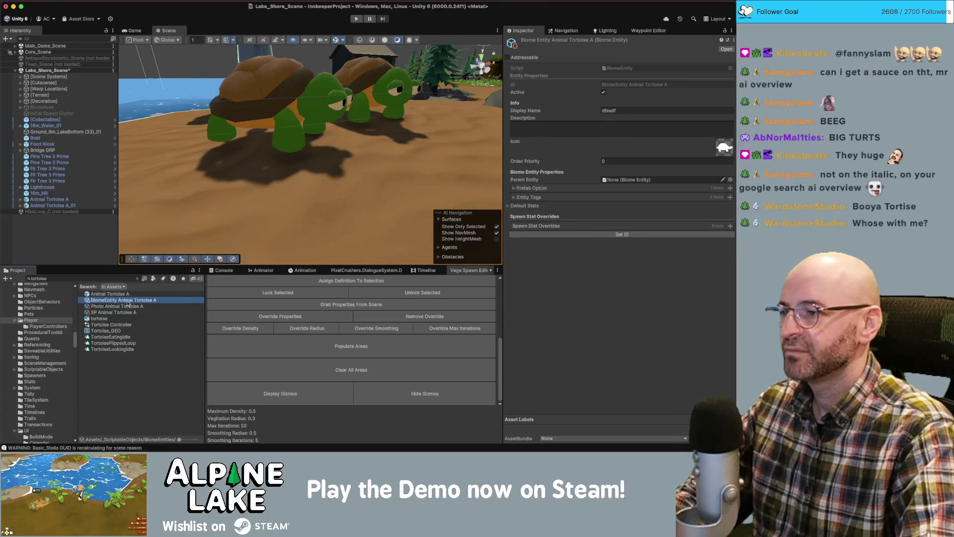
{"action": "left_click", "coordinate": [128, 306]}
{"action": "left_click", "coordinate": [135, 302]}
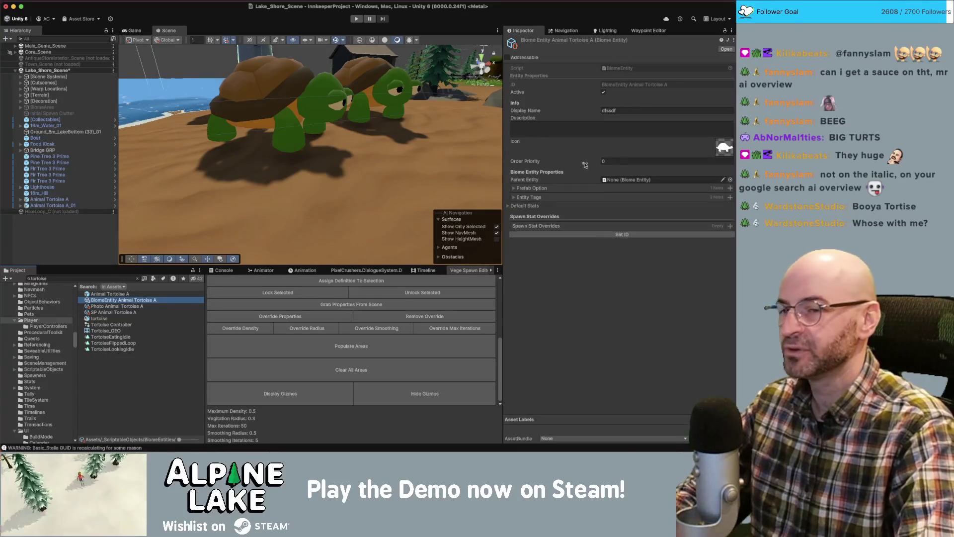
Try out display names such as 'Bigole' and 'Ginormotoise' for the tortoise entity.
{"action": "left_click", "coordinate": [634, 109]}
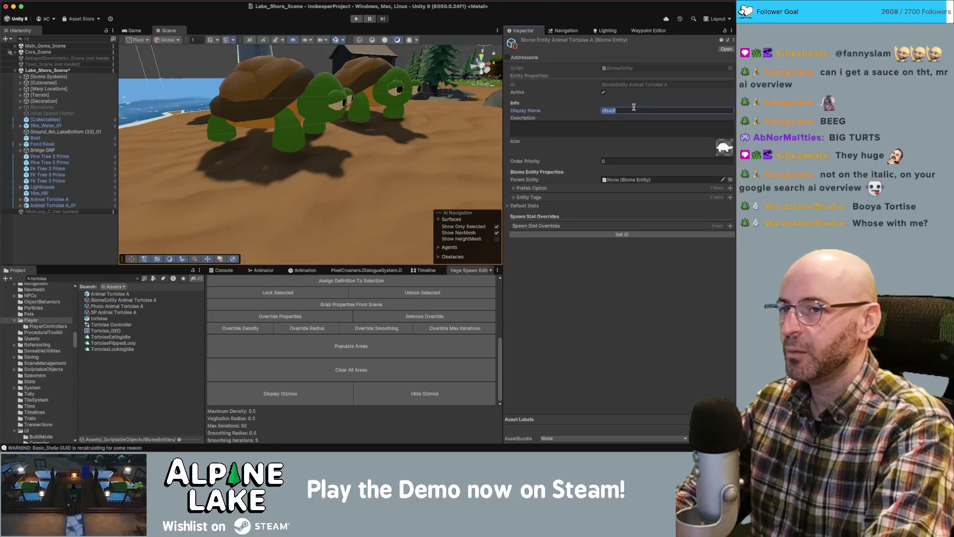
{"action": "type", "text": "Bigole"}
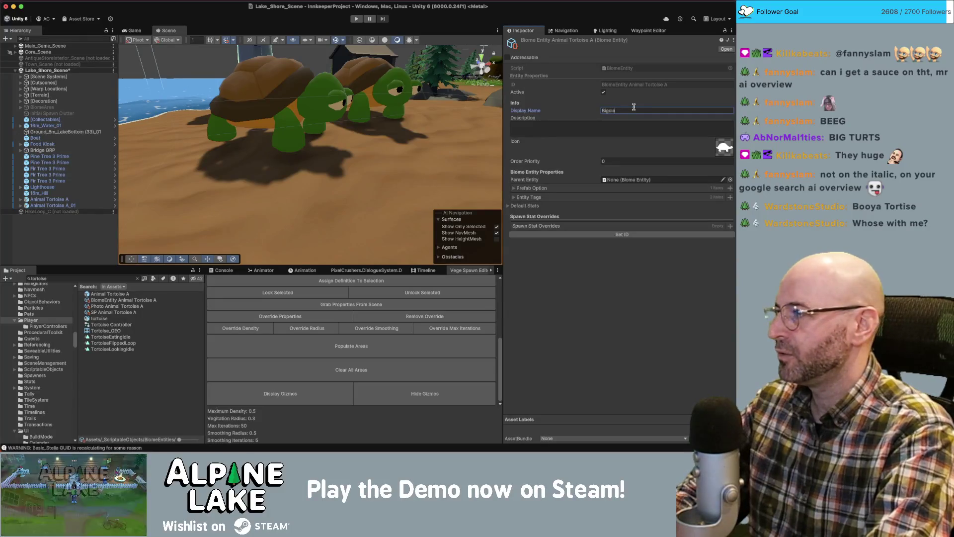
{"action": "key", "text": "BackSpace"}
{"action": "key", "text": "BackSpace"}
{"action": "type", "text": "l'"}
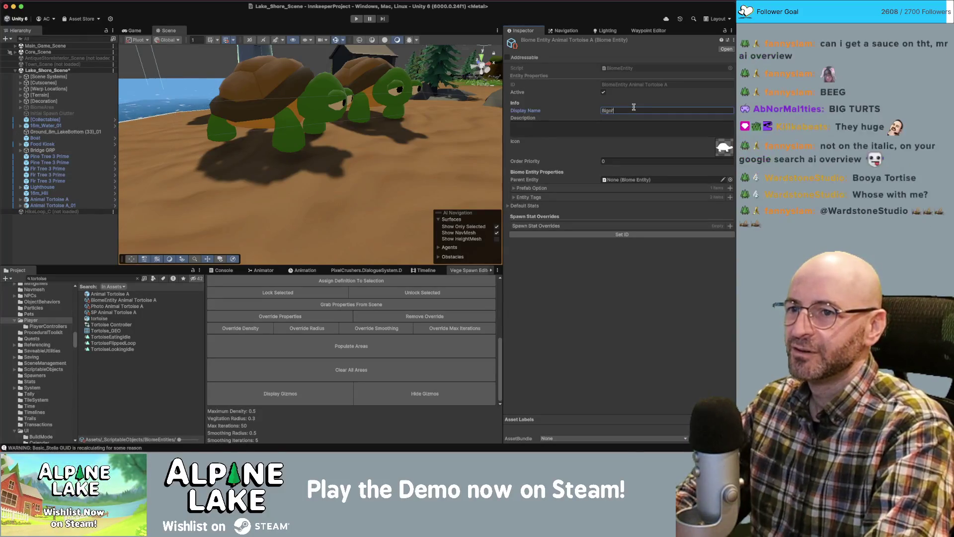
{"action": "key", "text": "BackSpace"}
{"action": "key", "text": "BackSpace"}
{"action": "key", "text": "BackSpace"}
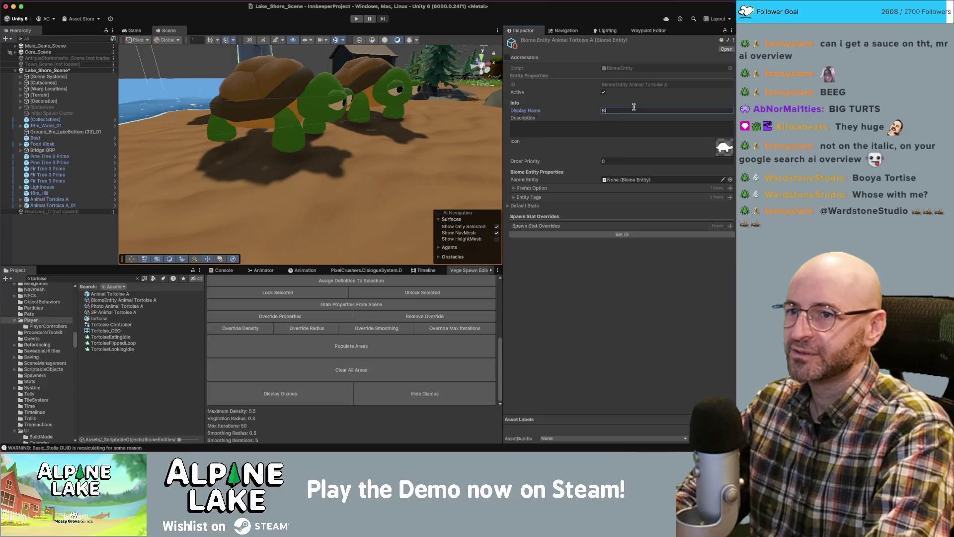
{"action": "type", "text": "Ginormo"}
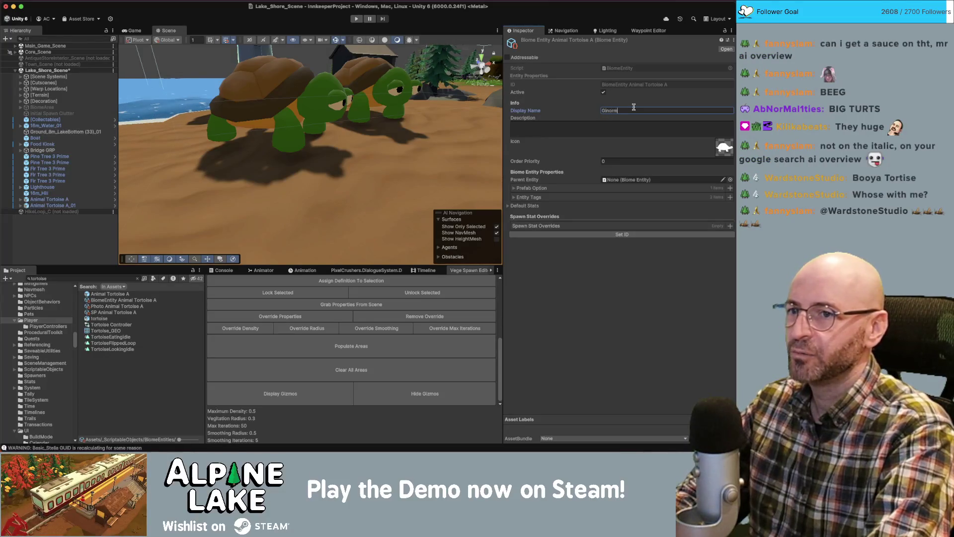
{"action": "key", "text": "BackSpace"}
{"action": "key", "text": "BackSpace"}
{"action": "key", "text": "BackSpace"}
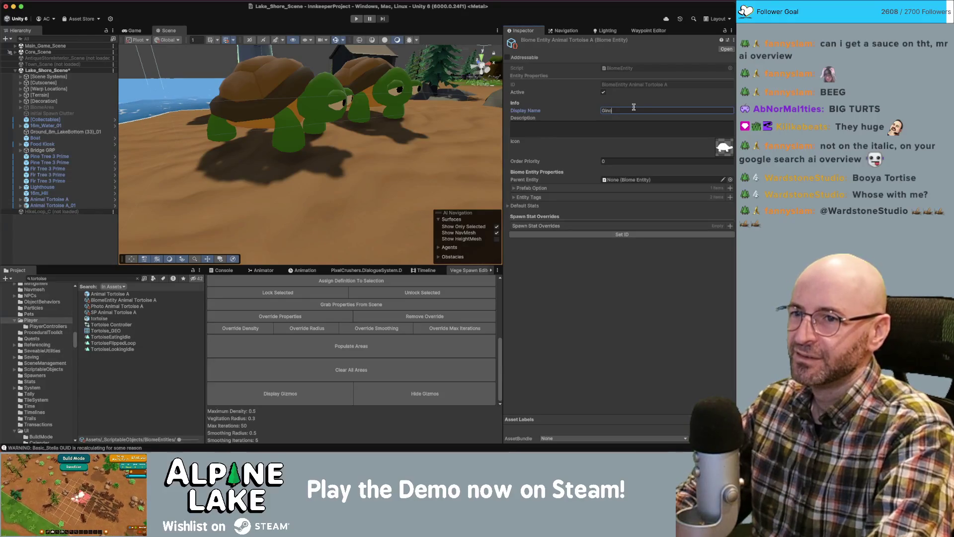
{"action": "type", "text": "rmo"}
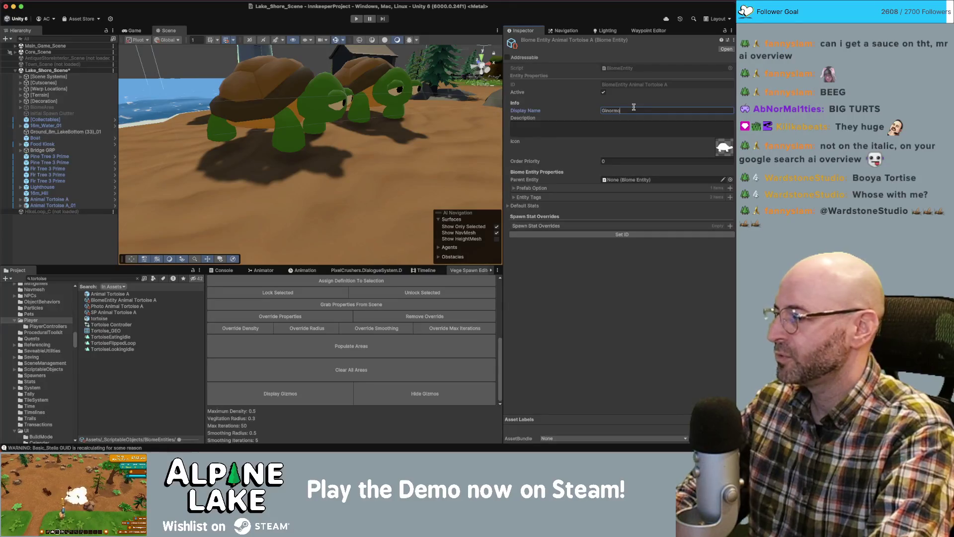
{"action": "type", "text": "toise"}
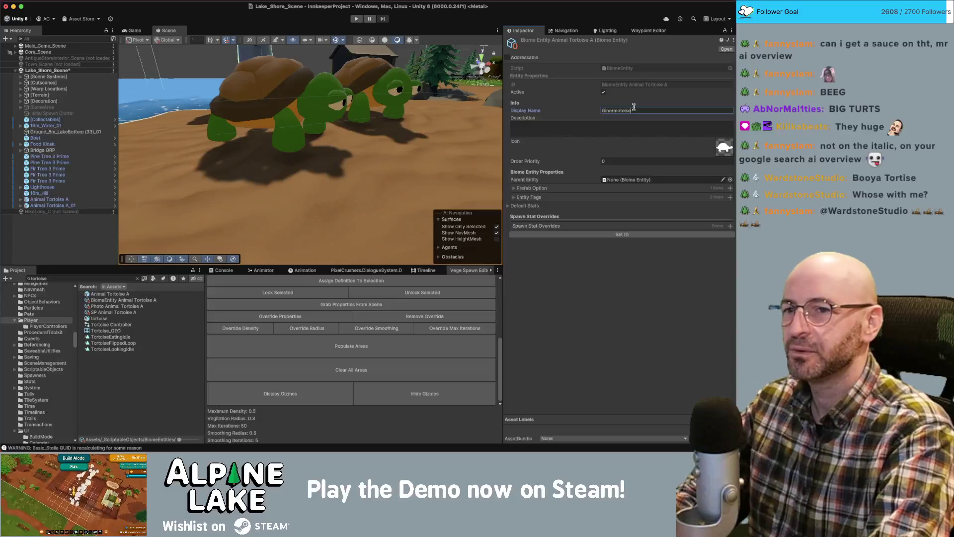
Replace the display name with 'Bigguy Tortoise'.
{"action": "key", "text": "Return"}
{"action": "key", "text": "BackSpace"}
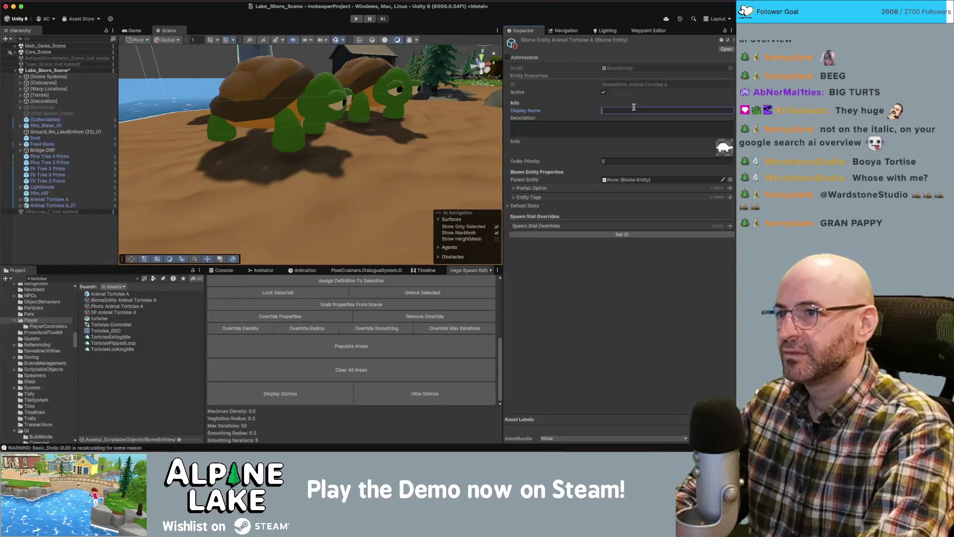
{"action": "type", "text": "B"}
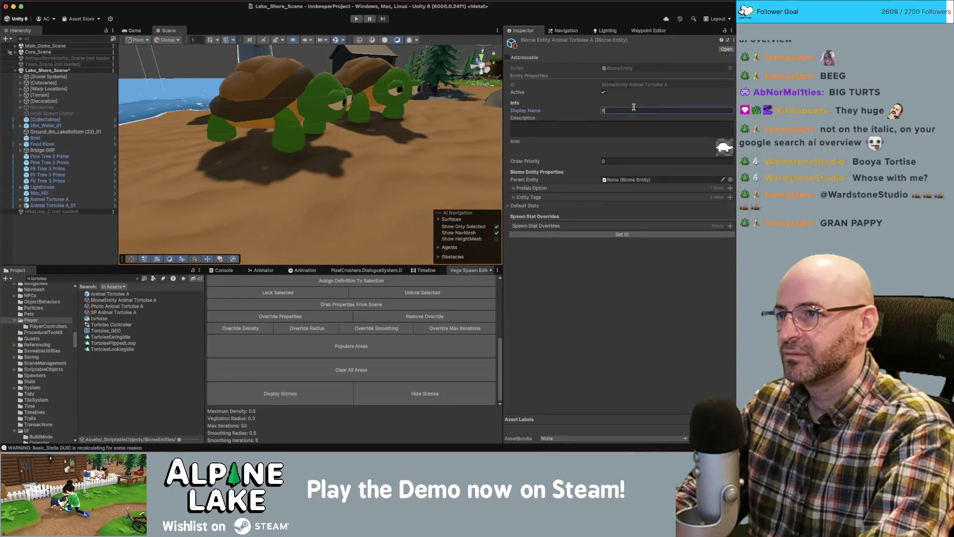
{"action": "type", "text": "igguy"}
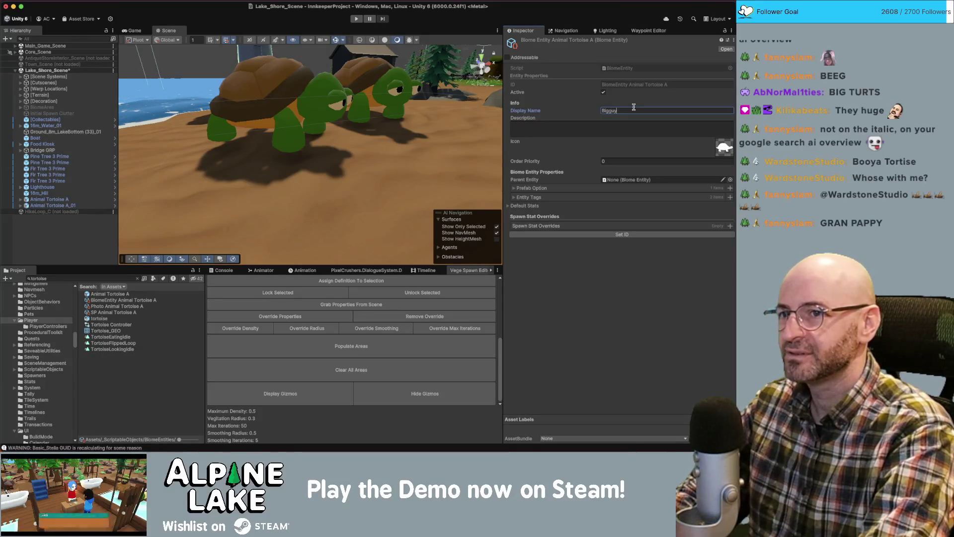
{"action": "type", "text": " Tor"}
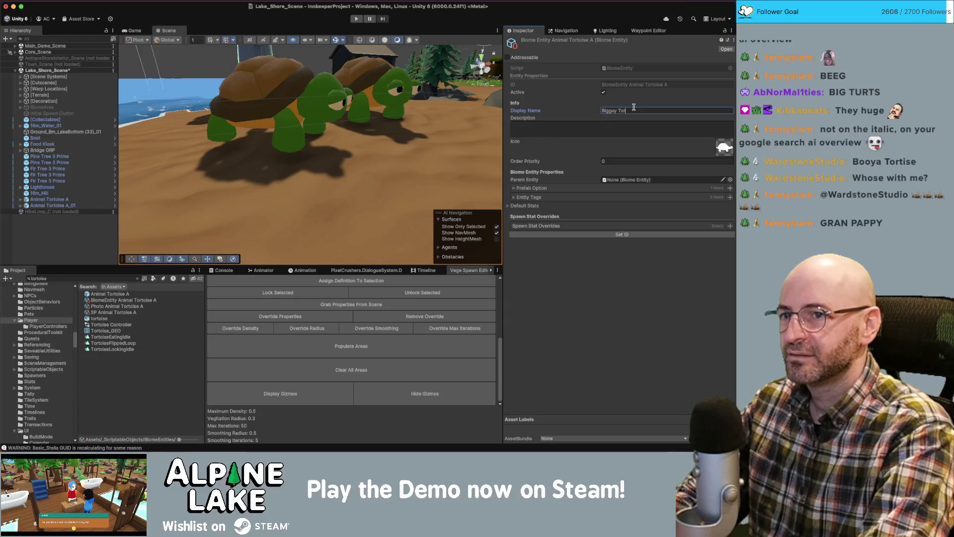
{"action": "type", "text": "toise"}
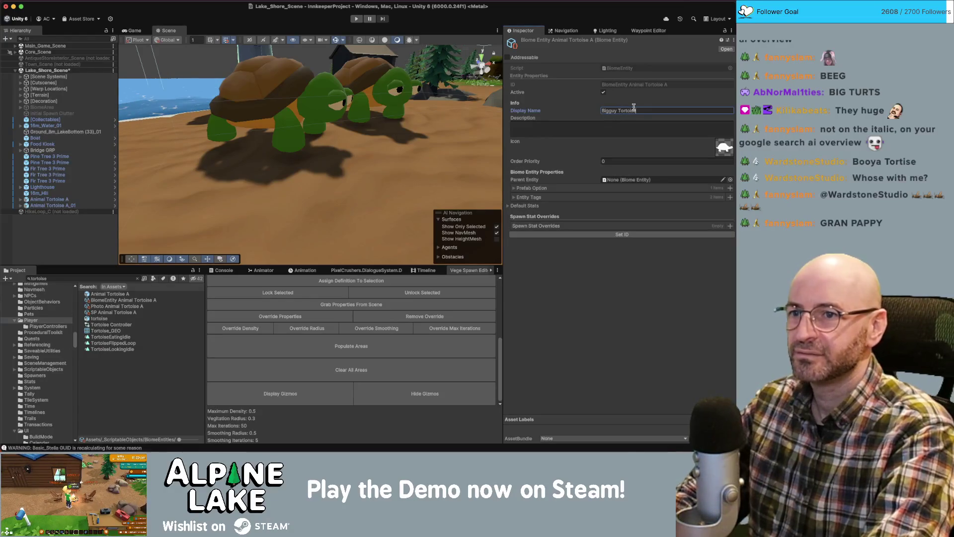
{"action": "key", "text": "alt+Left"}
{"action": "key", "text": "alt+Left"}
{"action": "key", "text": "alt+shift+Right"}
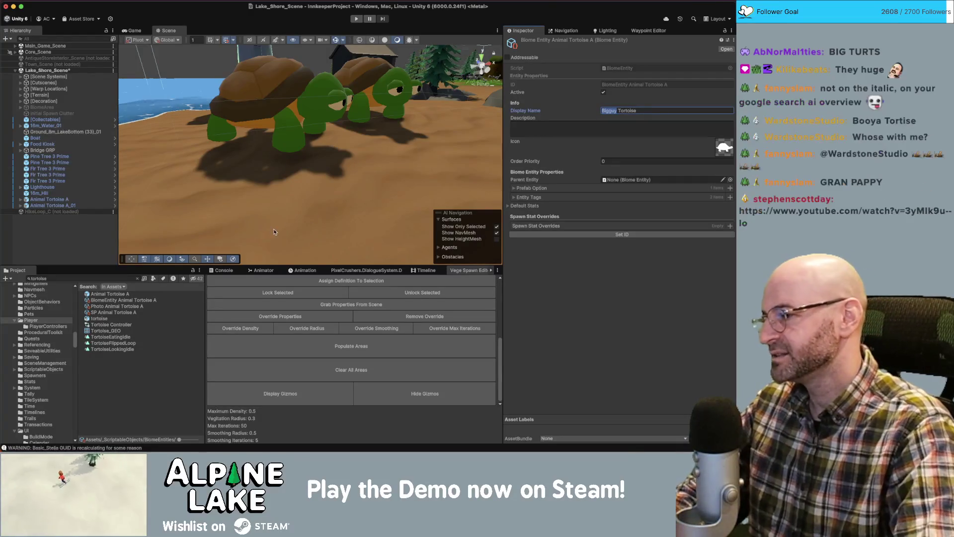
{"action": "key", "text": "super+Tab"}
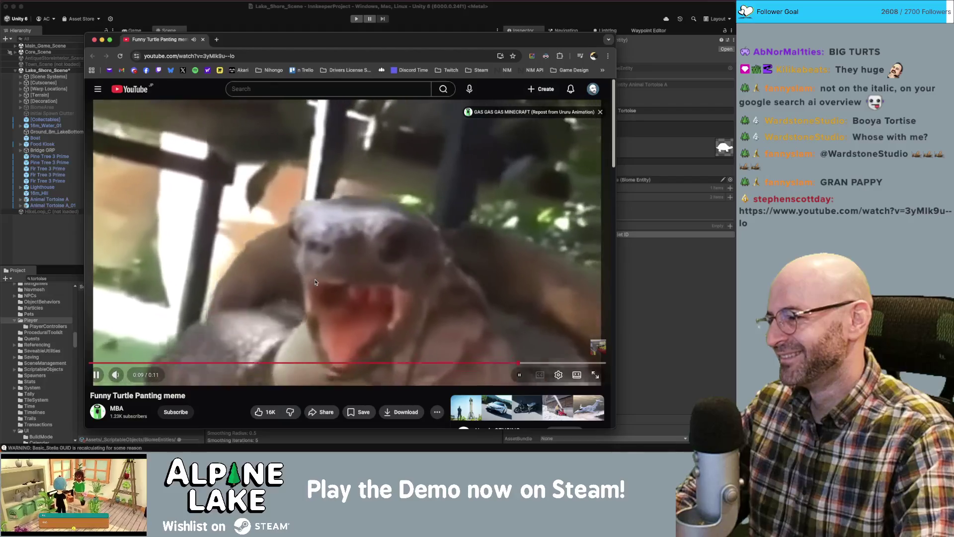
Replay the Funny Turtle Panting meme, exit theater mode, and reload the video page.
{"action": "scroll", "coordinate": [278, 298], "scroll_direction": "down", "scroll_amount": 1}
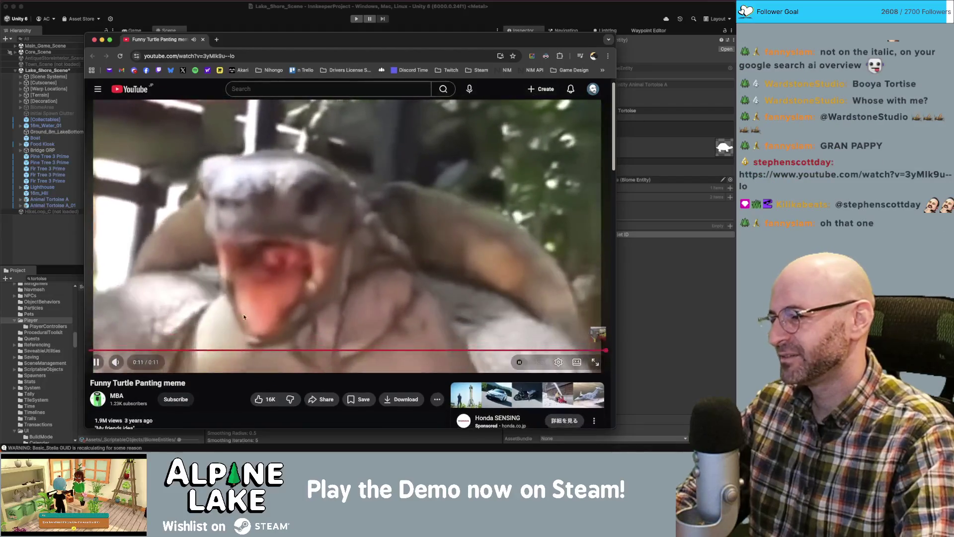
{"action": "scroll", "coordinate": [139, 420], "scroll_direction": "down", "scroll_amount": 1}
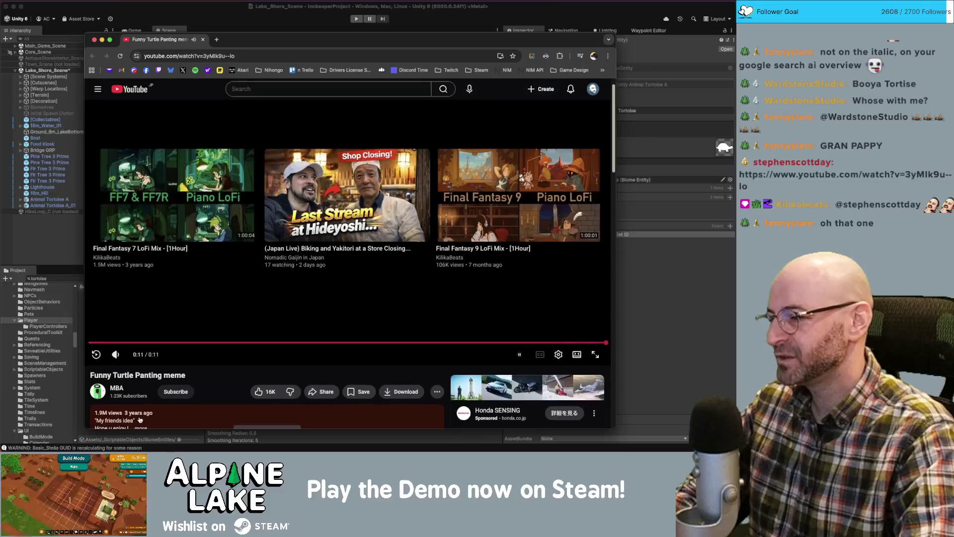
{"action": "scroll", "coordinate": [139, 420], "scroll_direction": "down", "scroll_amount": 1}
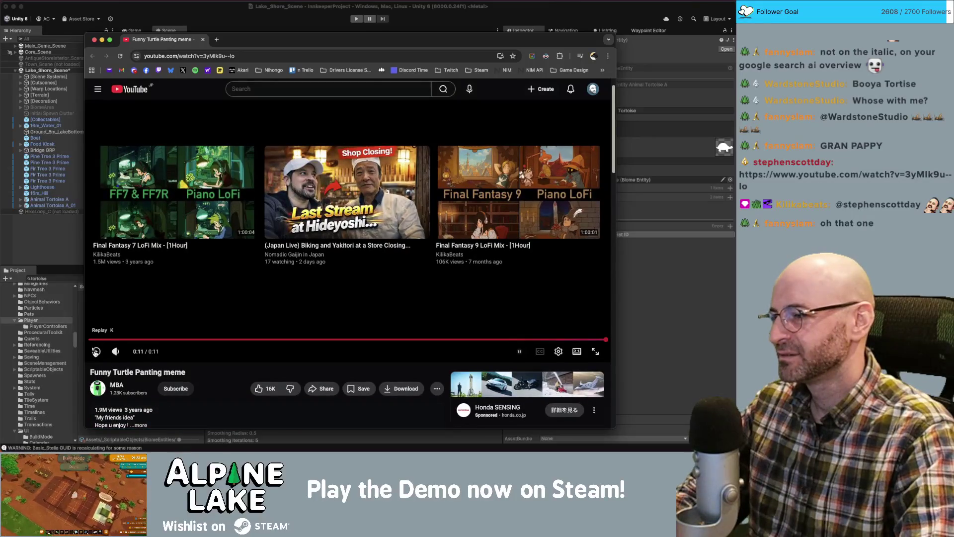
{"action": "left_click", "coordinate": [95, 352]}
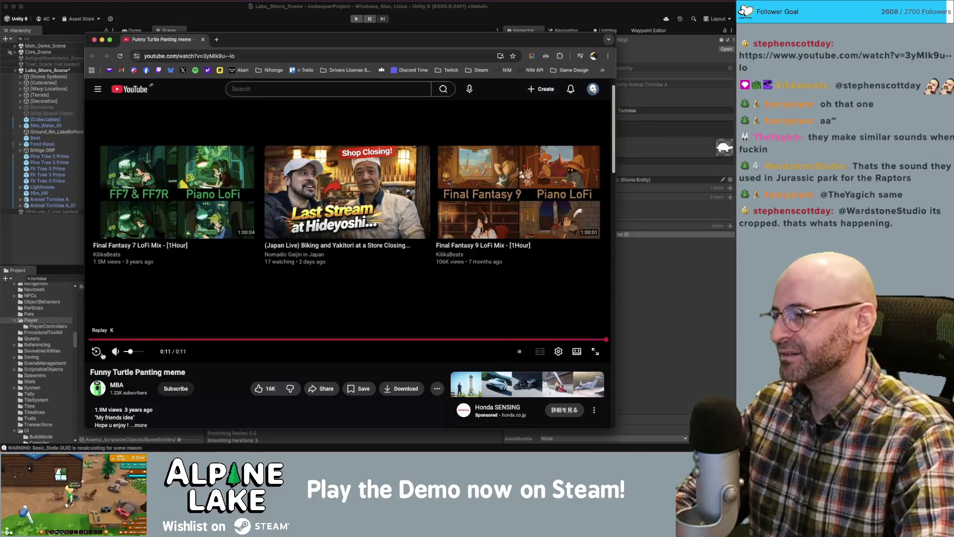
{"action": "left_click", "coordinate": [159, 319]}
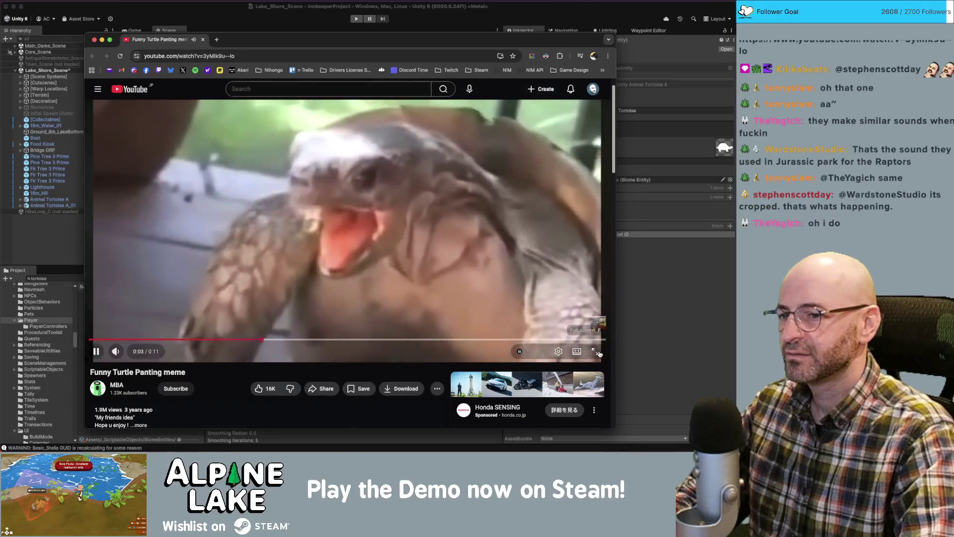
{"action": "left_click", "coordinate": [577, 351]}
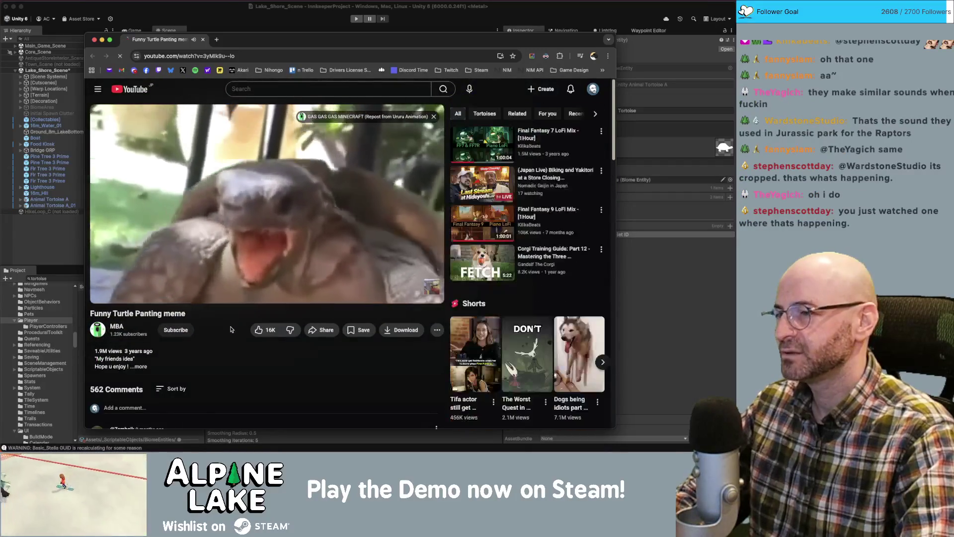
{"action": "key", "text": "super+r"}
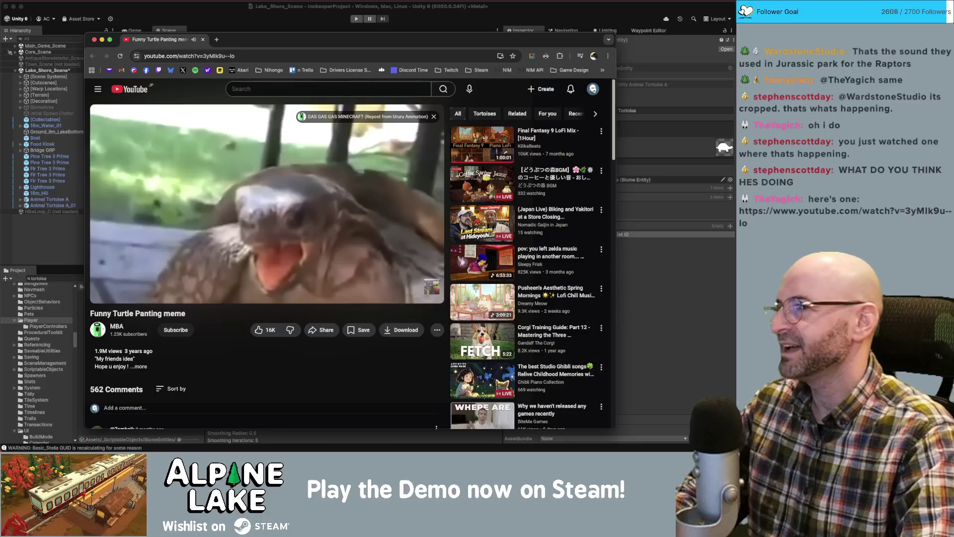
{"action": "key", "text": "super+grave"}
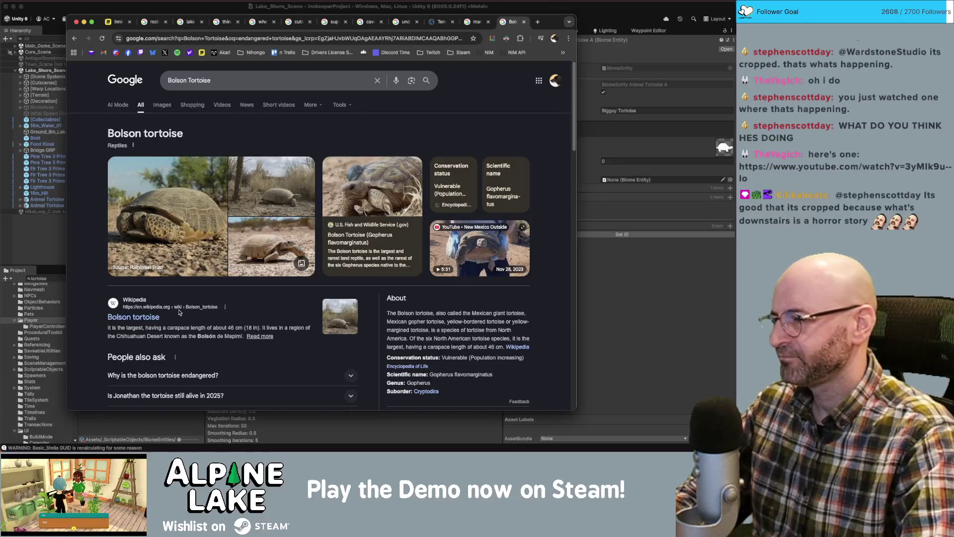
Scroll the Bolson tortoise search results, then bring Unity back to the front.
{"action": "scroll", "coordinate": [181, 314], "scroll_direction": "down", "scroll_amount": 1}
{"action": "left_click", "coordinate": [640, 285]}
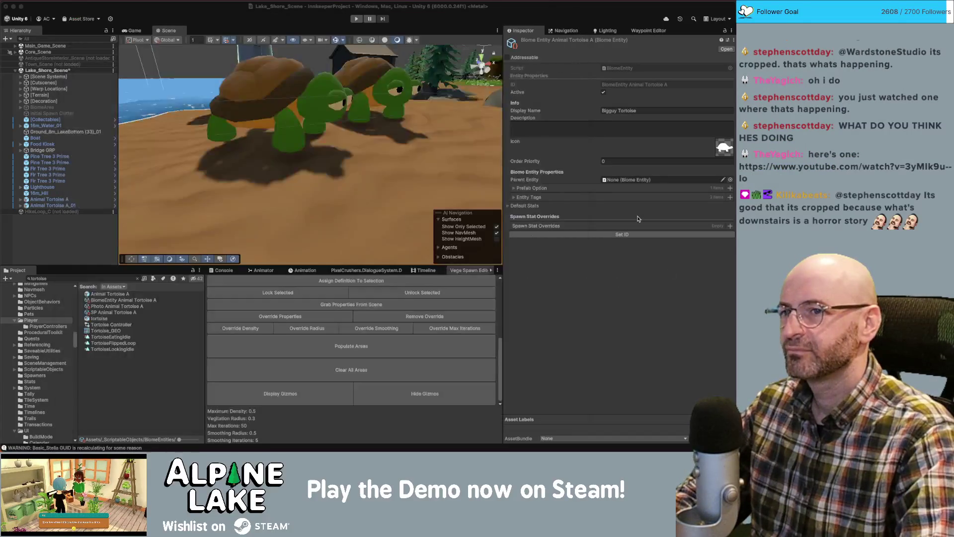
Retype the entity's display name to 'Biggal Tortoise', then select Photo Animal Tortoise A.
{"action": "double_click", "coordinate": [610, 111]}
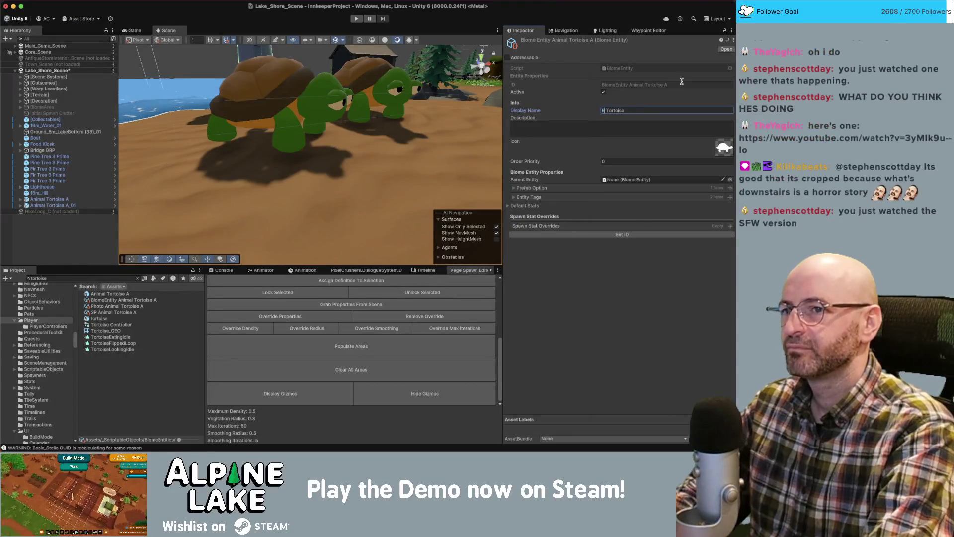
{"action": "type", "text": "Bole"}
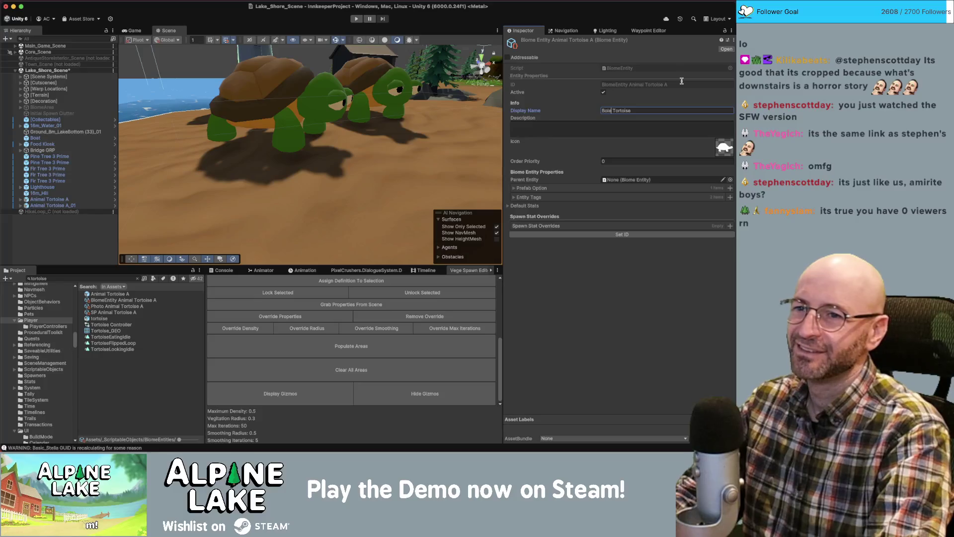
{"action": "key", "text": "BackSpace"}
{"action": "key", "text": "BackSpace"}
{"action": "key", "text": "BackSpace"}
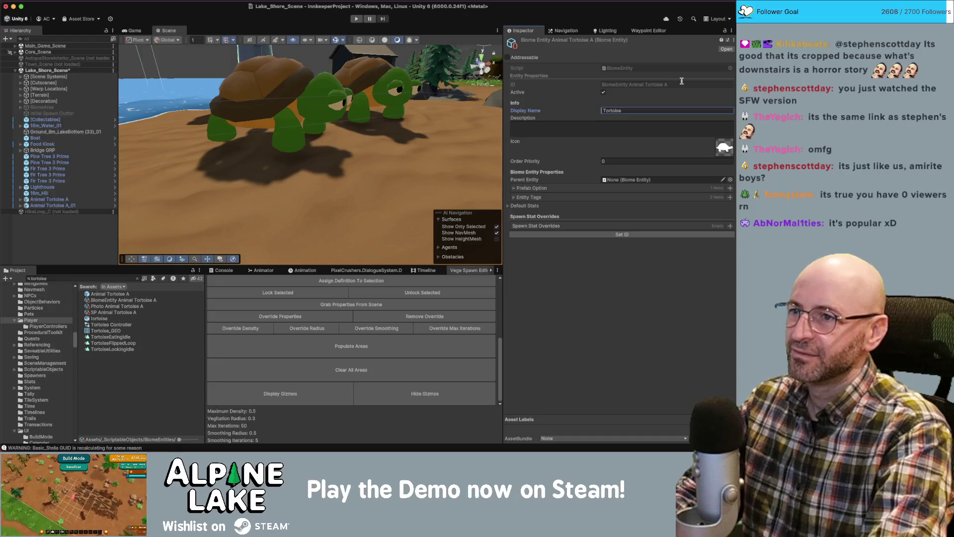
{"action": "type", "text": "Bol"}
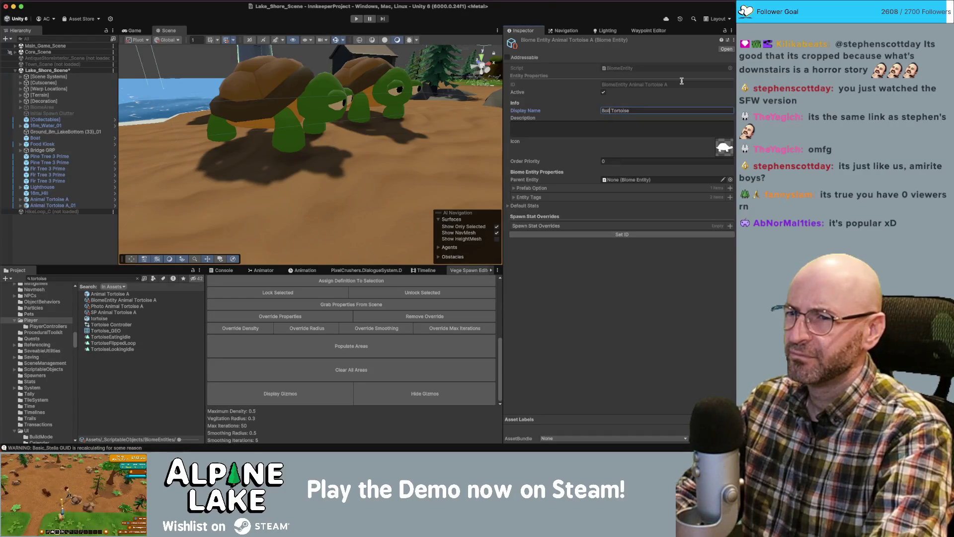
{"action": "key", "text": "BackSpace"}
{"action": "key", "text": "BackSpace"}
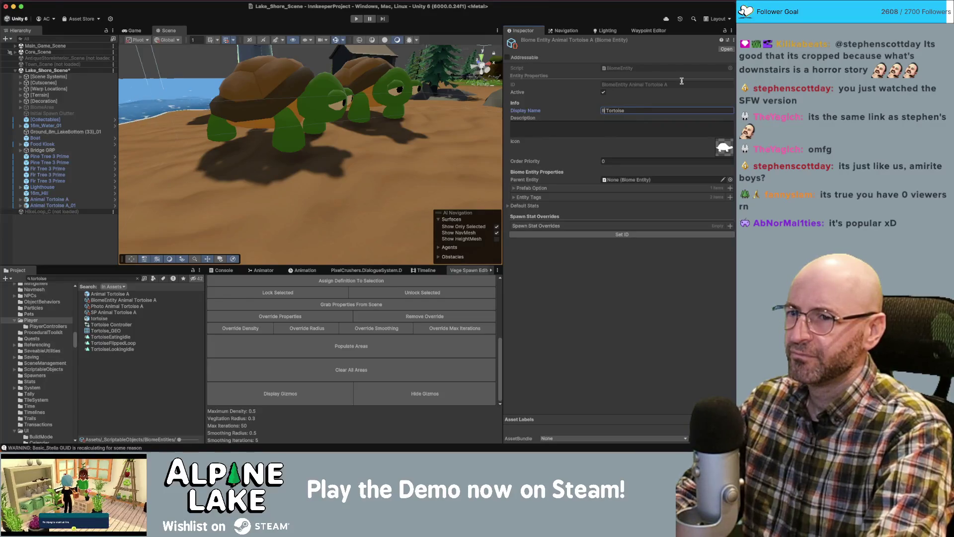
{"action": "type", "text": "iggu"}
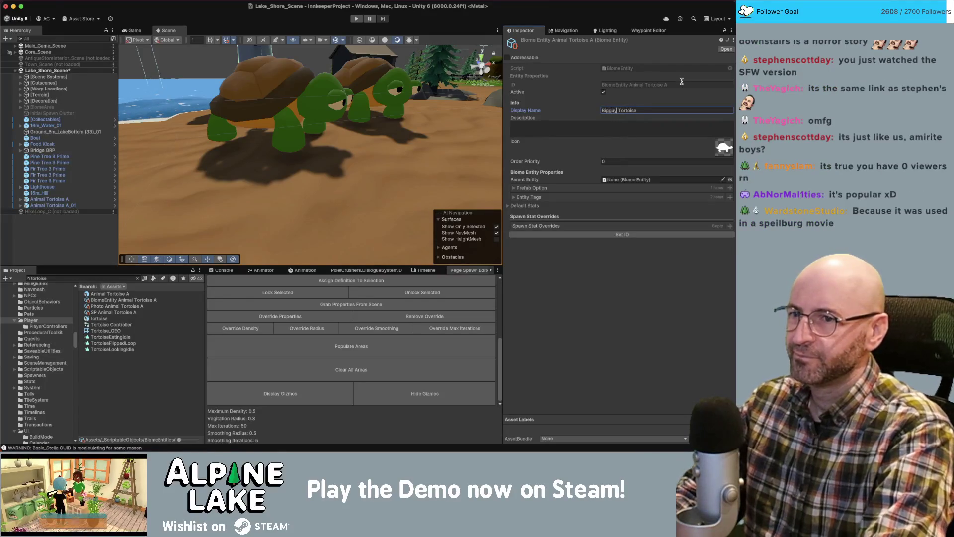
{"action": "key", "text": "BackSpace"}
{"action": "type", "text": "al"}
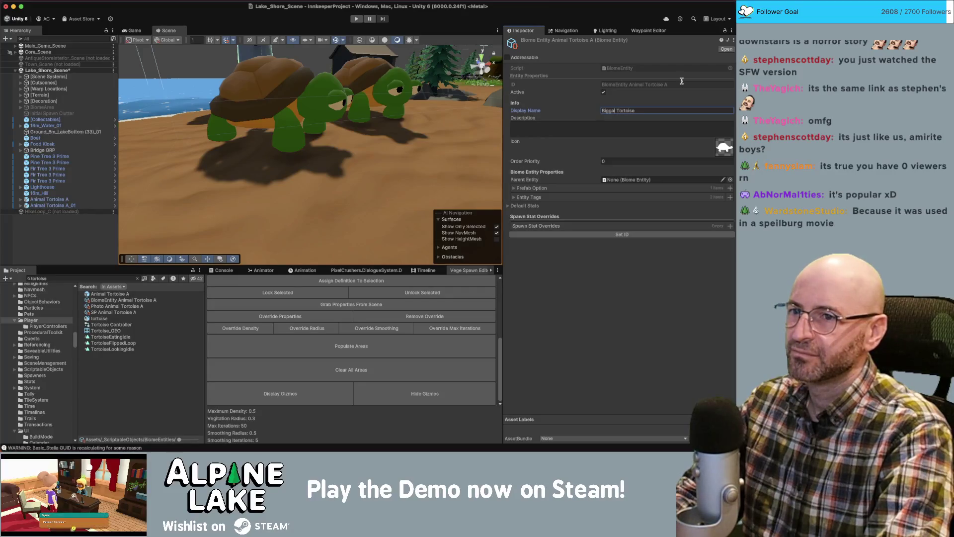
{"action": "key", "text": "End"}
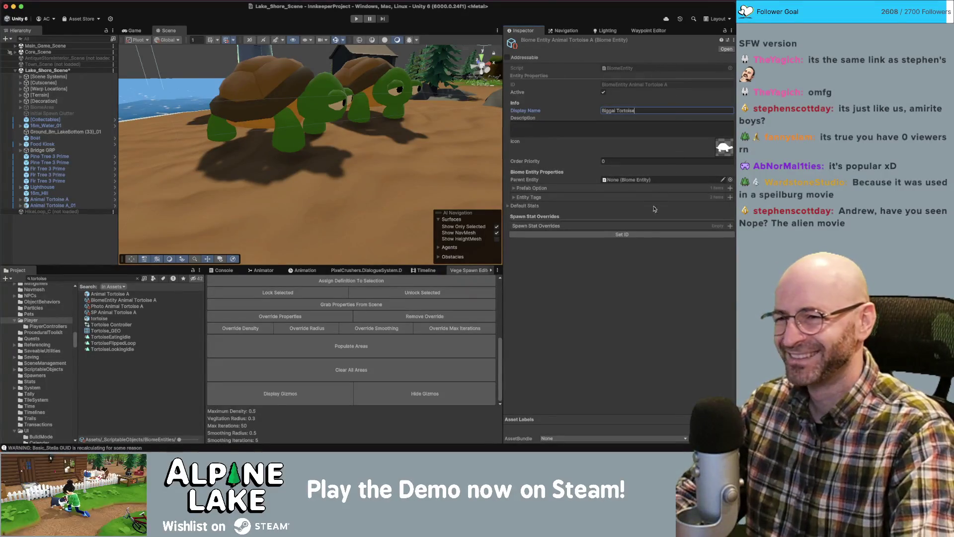
{"action": "left_click", "coordinate": [153, 307]}
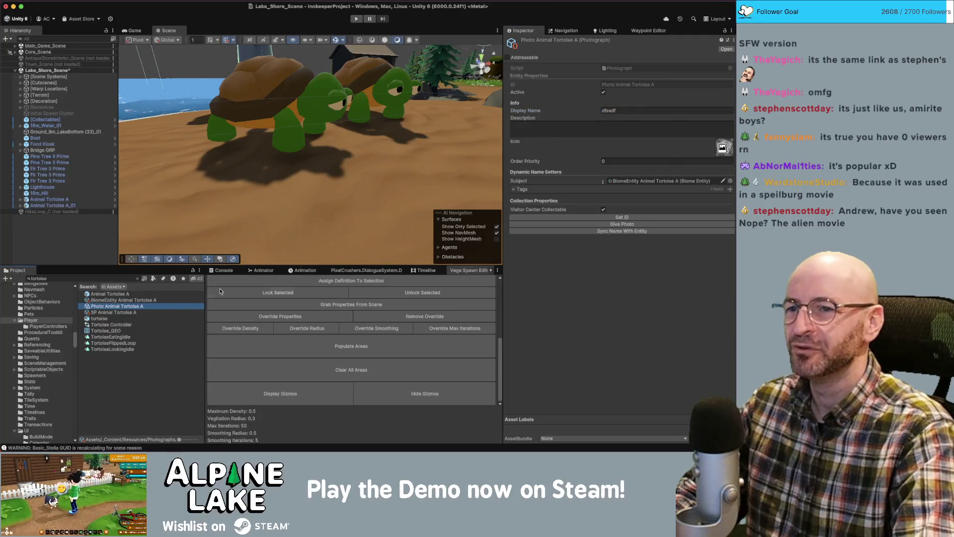
Sync the photograph's name to 'Biggal Tortoise', save the scene, and clear the selection.
{"action": "left_click", "coordinate": [622, 231]}
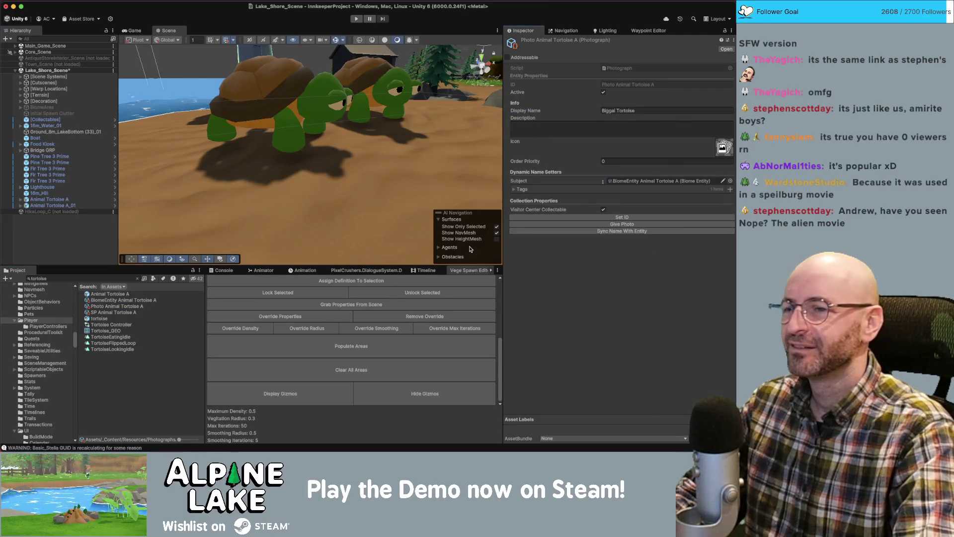
{"action": "key", "text": "ctrl+s"}
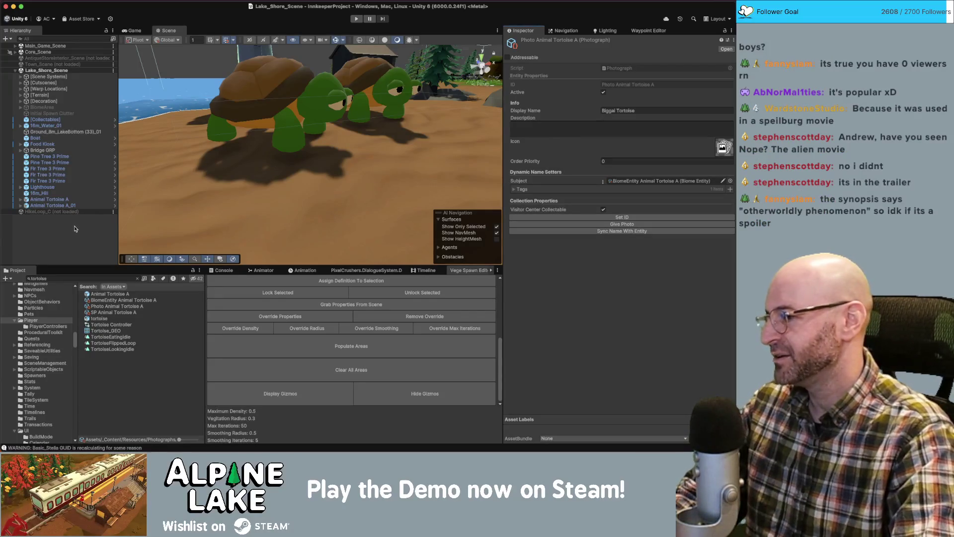
{"action": "left_click", "coordinate": [57, 234]}
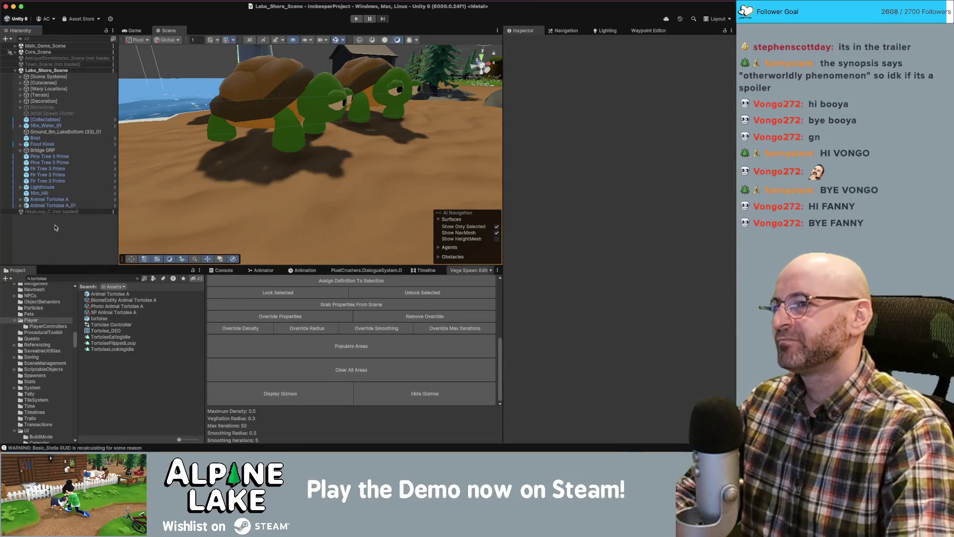
{"action": "double_click", "coordinate": [116, 294]}
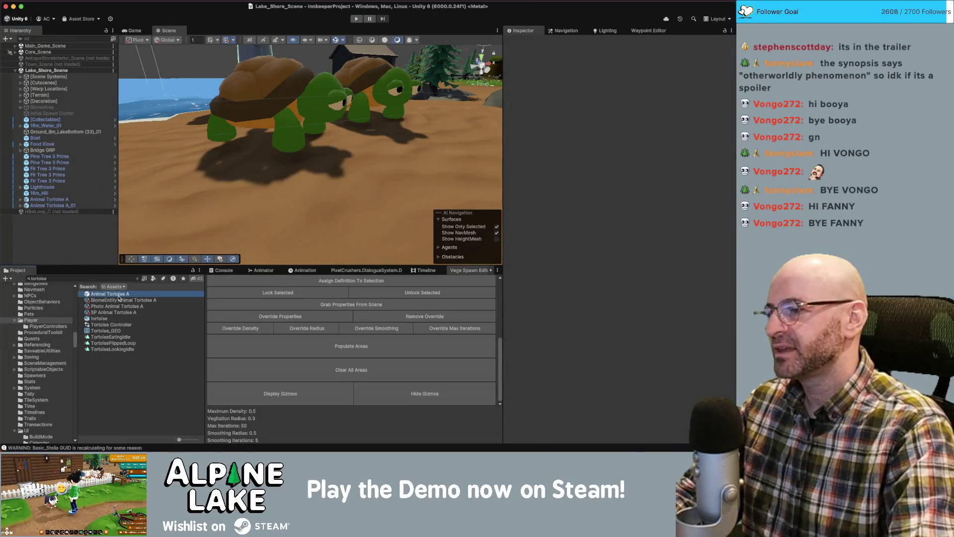
Set the tortoise model's scale in the Animal Tortoise A prefab to 2, then return to the scene.
{"action": "left_click", "coordinate": [52, 74]}
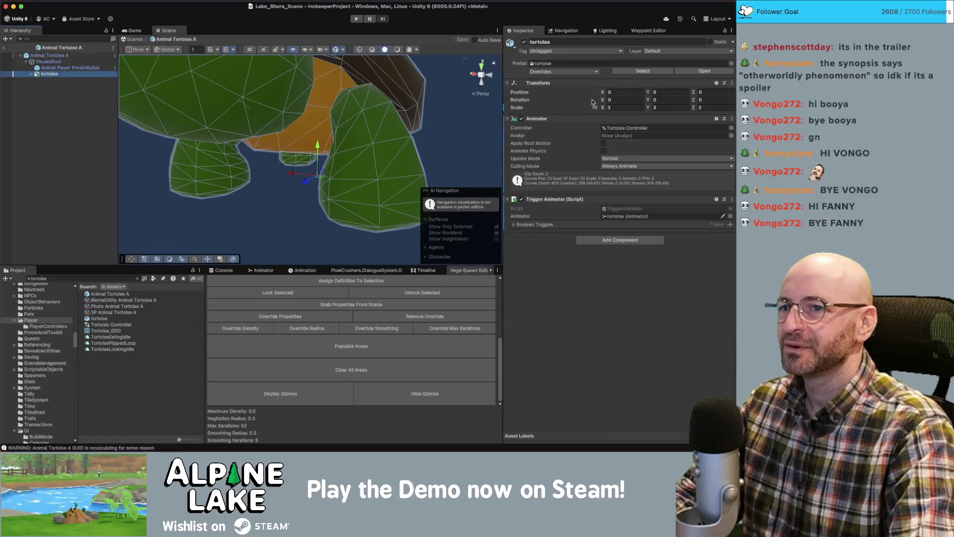
{"action": "left_click", "coordinate": [661, 108]}
{"action": "type", "text": "2"}
{"action": "key", "text": "Return"}
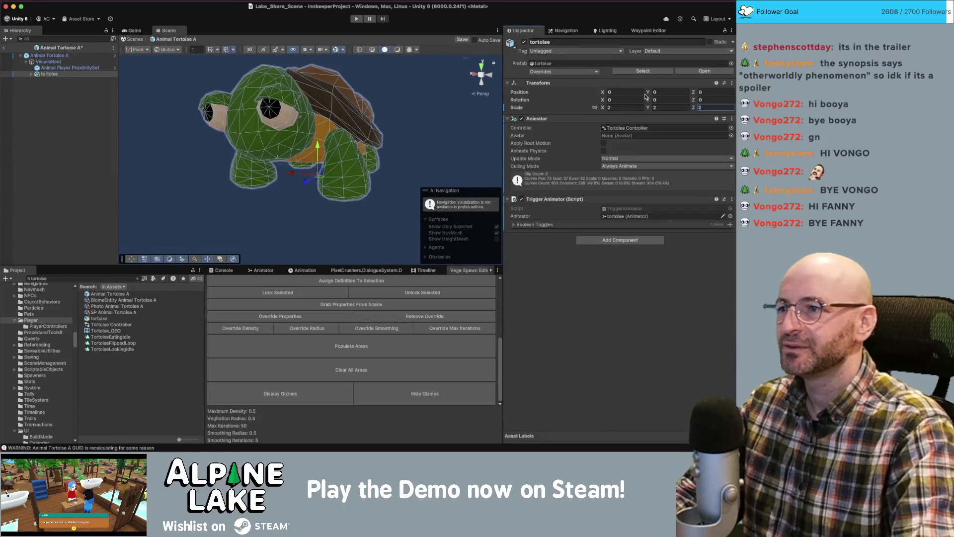
{"action": "left_click", "coordinate": [5, 48]}
{"action": "left_click_drag", "start_coordinate": [279, 149], "coordinate": [289, 133]}
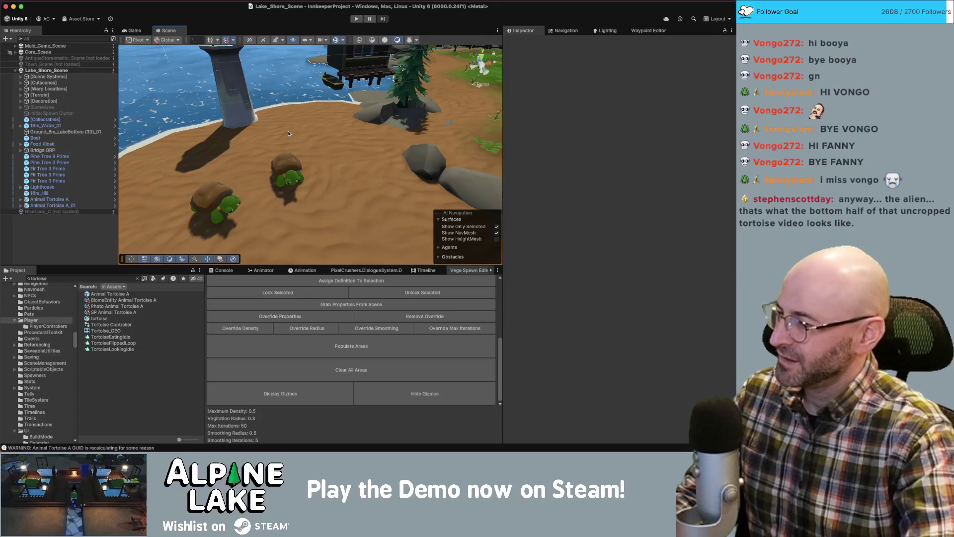
{"action": "mouse_move", "coordinate": [277, 109]}
{"action": "left_mouse_down"}
{"action": "mouse_move", "coordinate": [286, 62]}
{"action": "mouse_move", "coordinate": [278, 65]}
{"action": "left_mouse_up"}
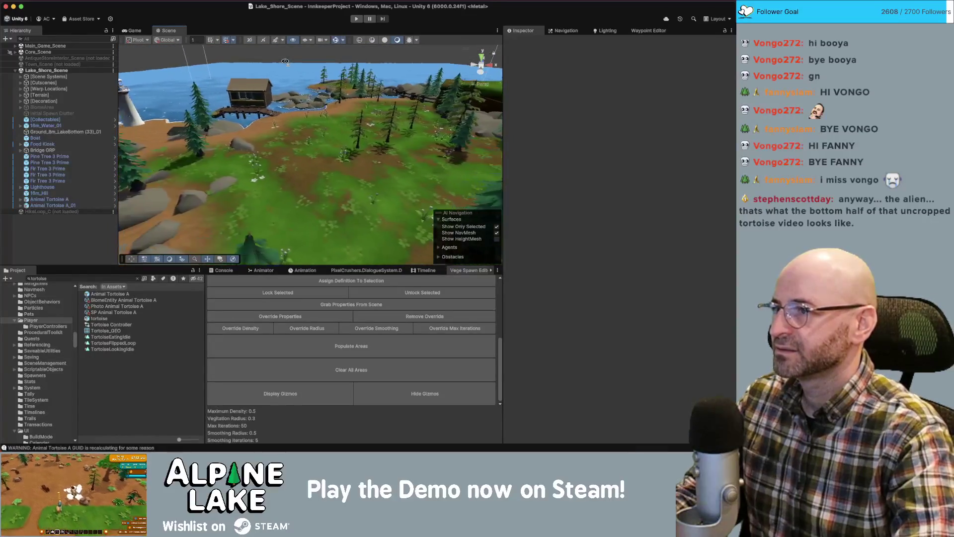
{"action": "left_click", "coordinate": [208, 97]}
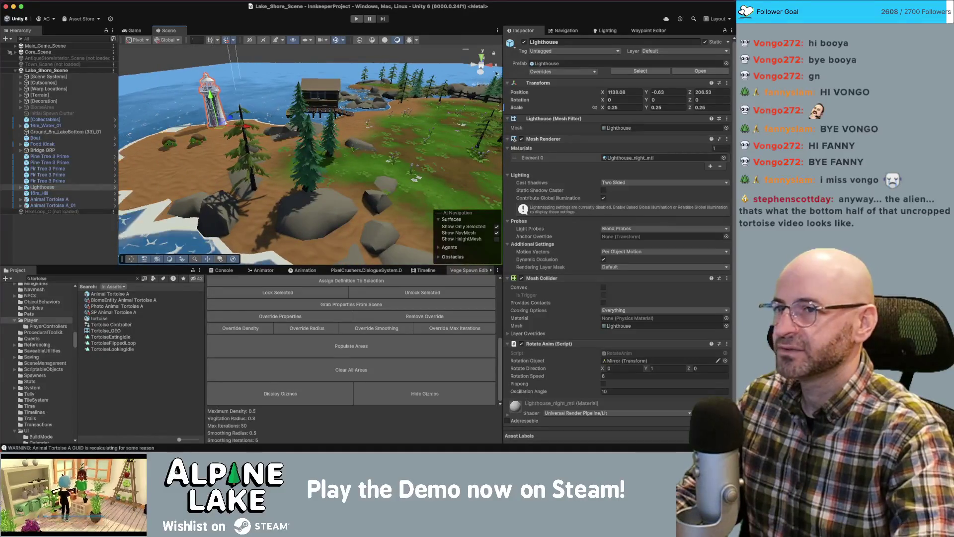
{"action": "left_click", "coordinate": [523, 44]}
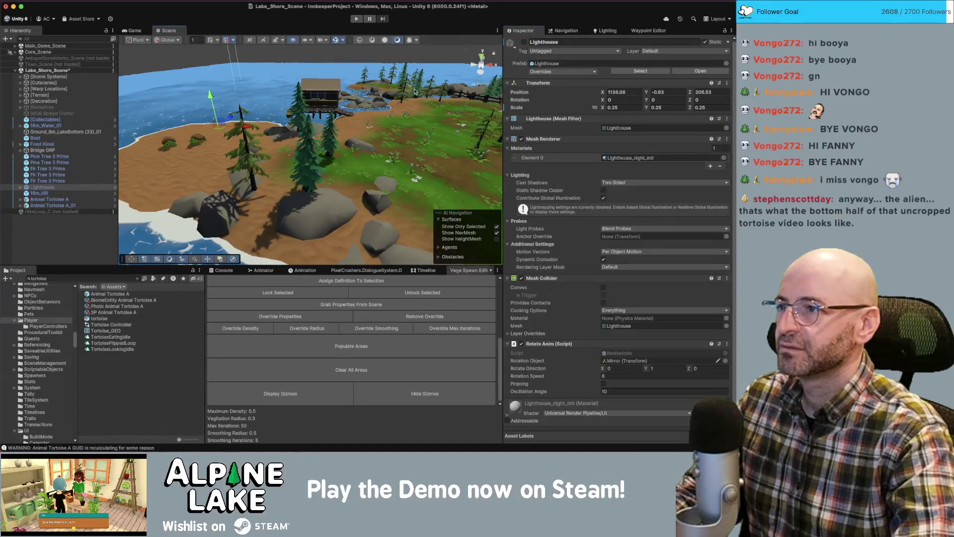
{"action": "scroll", "coordinate": [415, 91], "scroll_direction": "down", "scroll_amount": 5}
{"action": "left_click", "coordinate": [391, 76]}
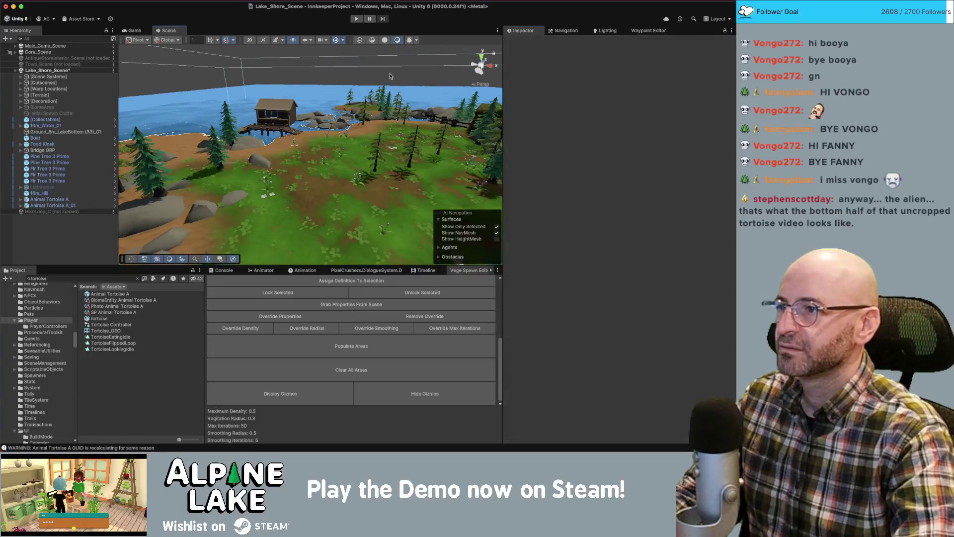
{"action": "mouse_move", "coordinate": [378, 75]}
{"action": "left_mouse_down"}
{"action": "mouse_move", "coordinate": [370, 86]}
{"action": "mouse_move", "coordinate": [383, 112]}
{"action": "mouse_move", "coordinate": [378, 106]}
{"action": "left_mouse_up"}
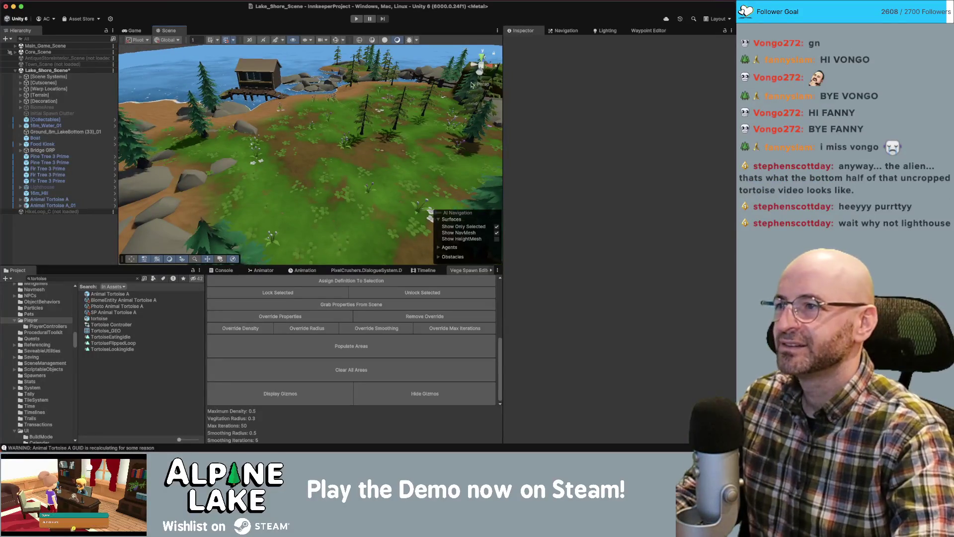
{"action": "mouse_move", "coordinate": [283, 117]}
{"action": "left_mouse_down"}
{"action": "mouse_move", "coordinate": [283, 106]}
{"action": "mouse_move", "coordinate": [322, 101]}
{"action": "left_mouse_up"}
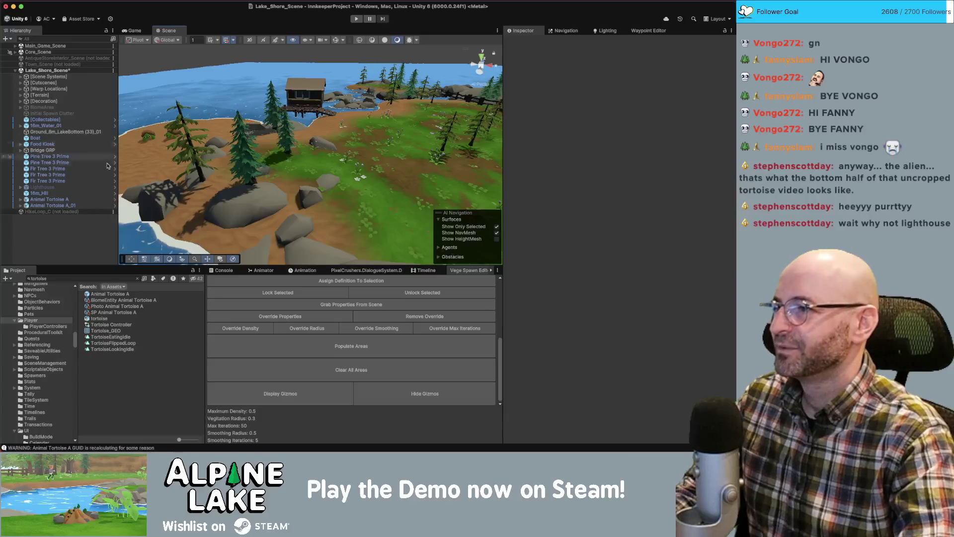
{"action": "left_click", "coordinate": [74, 188]}
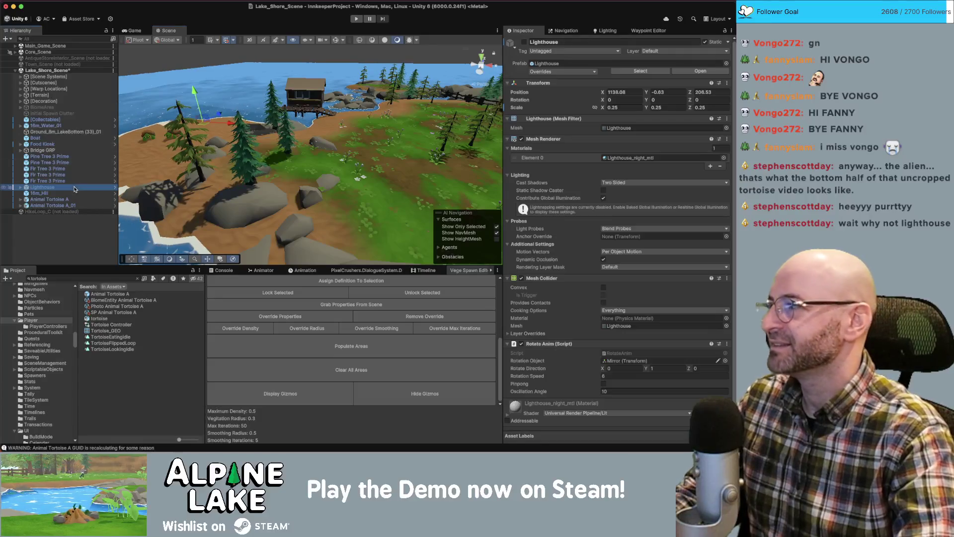
{"action": "left_click", "coordinate": [523, 44]}
{"action": "left_click", "coordinate": [524, 43]}
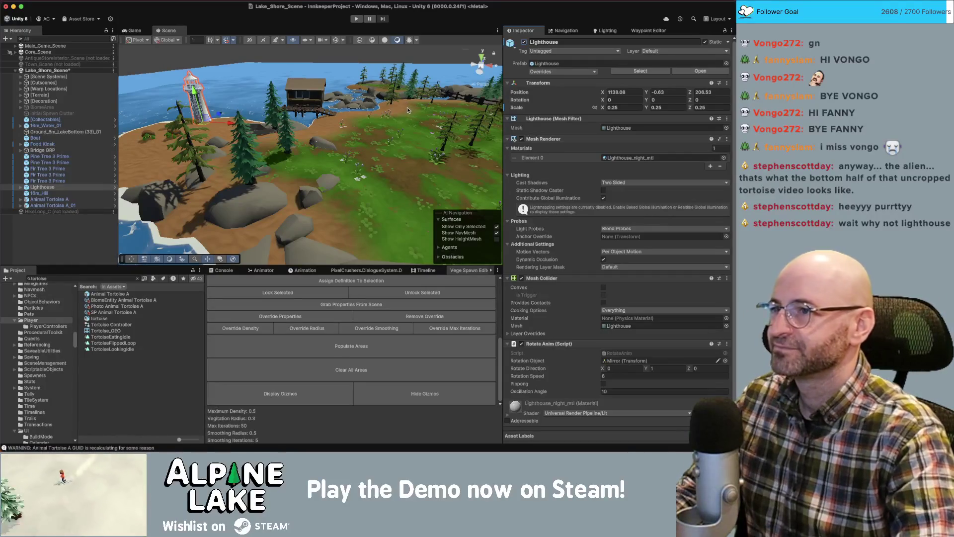
{"action": "left_click_drag", "start_coordinate": [407, 110], "coordinate": [406, 131]}
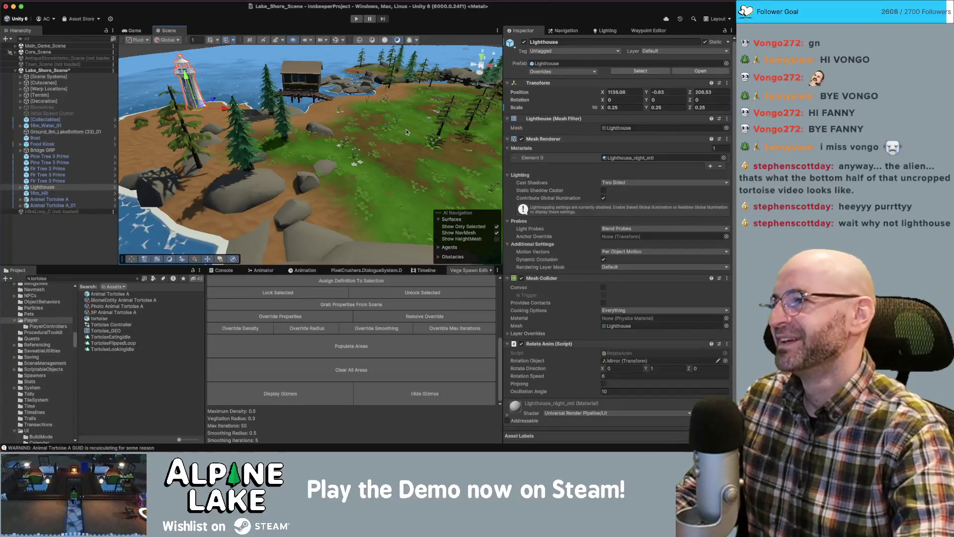
{"action": "left_click_drag", "start_coordinate": [401, 118], "coordinate": [401, 119]}
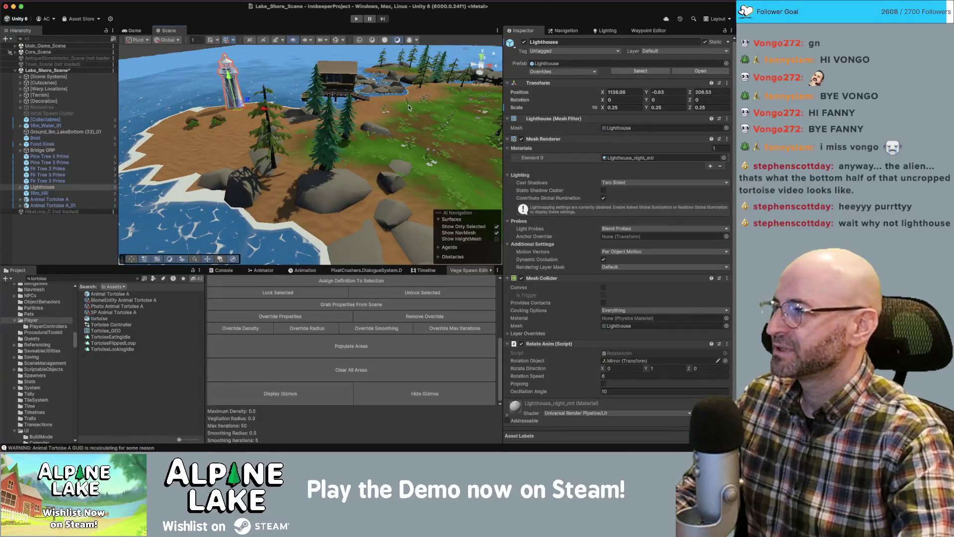
{"action": "left_click_drag", "start_coordinate": [410, 110], "coordinate": [376, 106]}
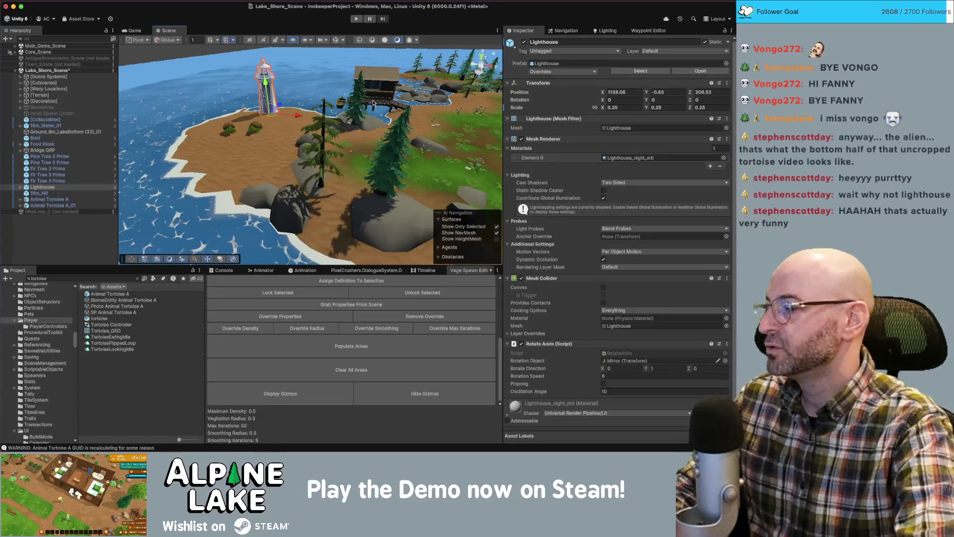
{"action": "right_click", "coordinate": [300, 84]}
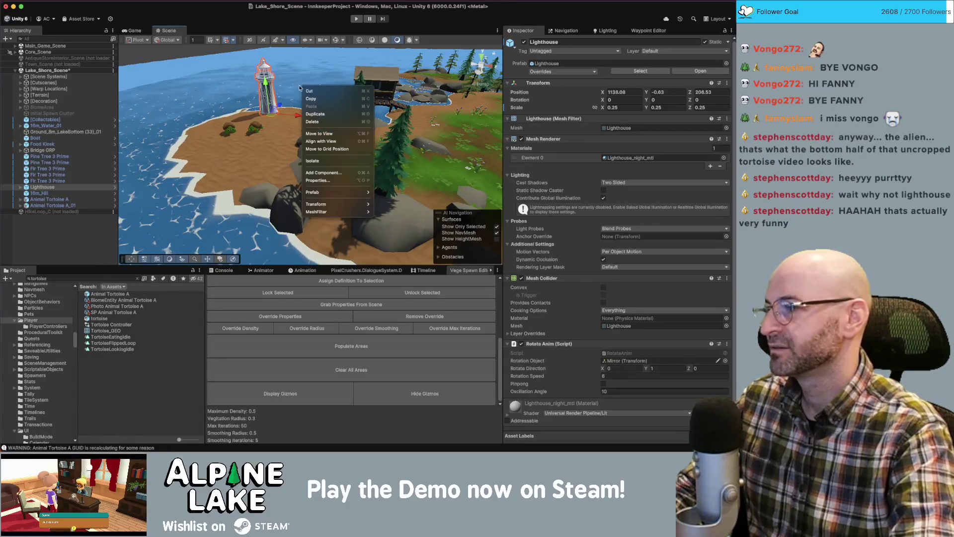
{"action": "left_click", "coordinate": [303, 96]}
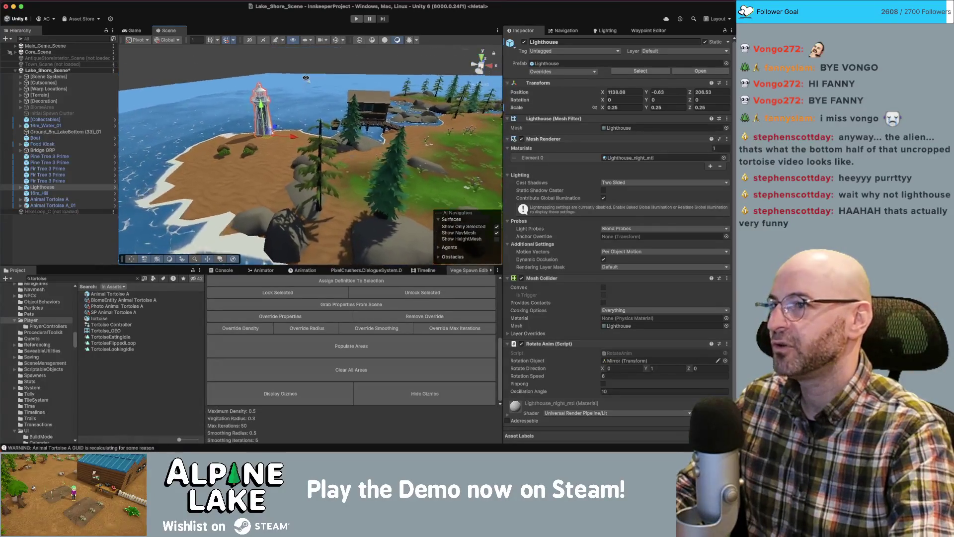
{"action": "left_click", "coordinate": [313, 73]}
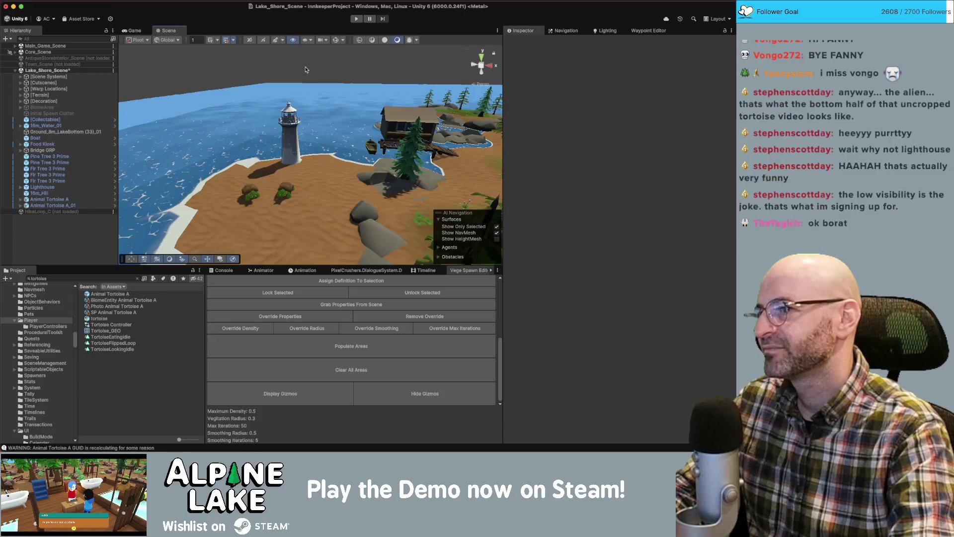
{"action": "scroll", "coordinate": [305, 70], "scroll_direction": "up", "scroll_amount": 5}
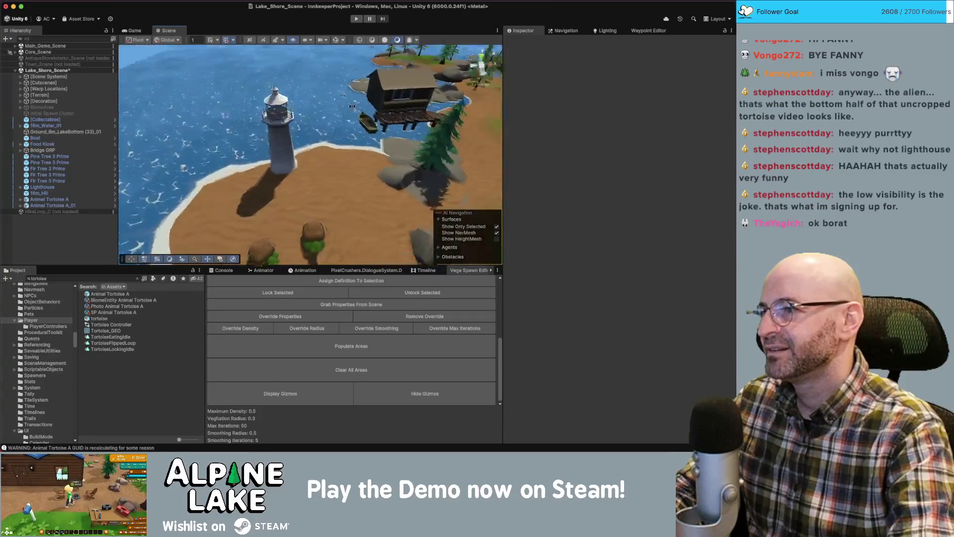
{"action": "mouse_move", "coordinate": [352, 106]}
{"action": "left_mouse_down"}
{"action": "mouse_move", "coordinate": [370, 47]}
{"action": "mouse_move", "coordinate": [363, 84]}
{"action": "left_mouse_up"}
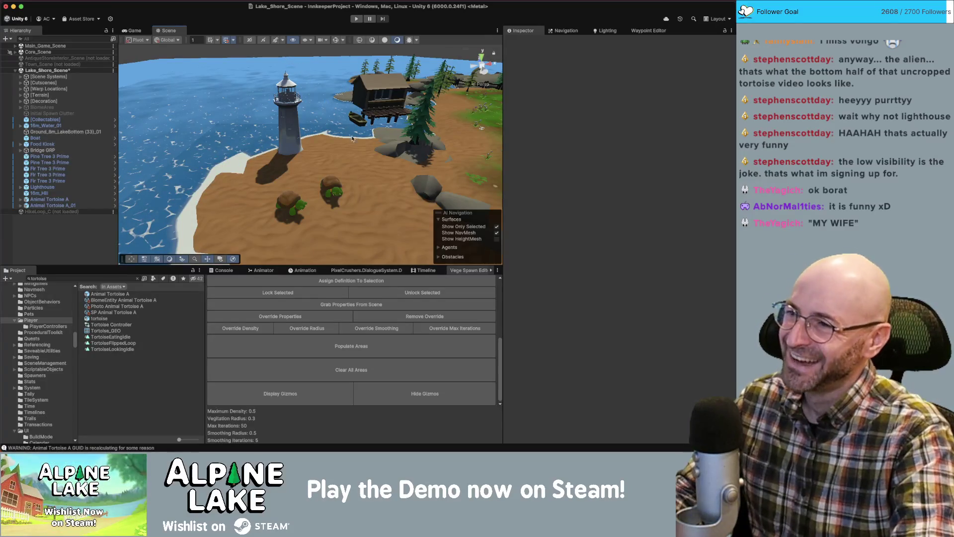
{"action": "left_click", "coordinate": [353, 153]}
{"action": "mouse_move", "coordinate": [354, 154]}
{"action": "left_mouse_down"}
{"action": "mouse_move", "coordinate": [339, 135]}
{"action": "mouse_move", "coordinate": [321, 154]}
{"action": "mouse_move", "coordinate": [305, 150]}
{"action": "mouse_move", "coordinate": [307, 167]}
{"action": "left_mouse_up"}
{"action": "scroll", "coordinate": [301, 176], "scroll_direction": "up", "scroll_amount": 10}
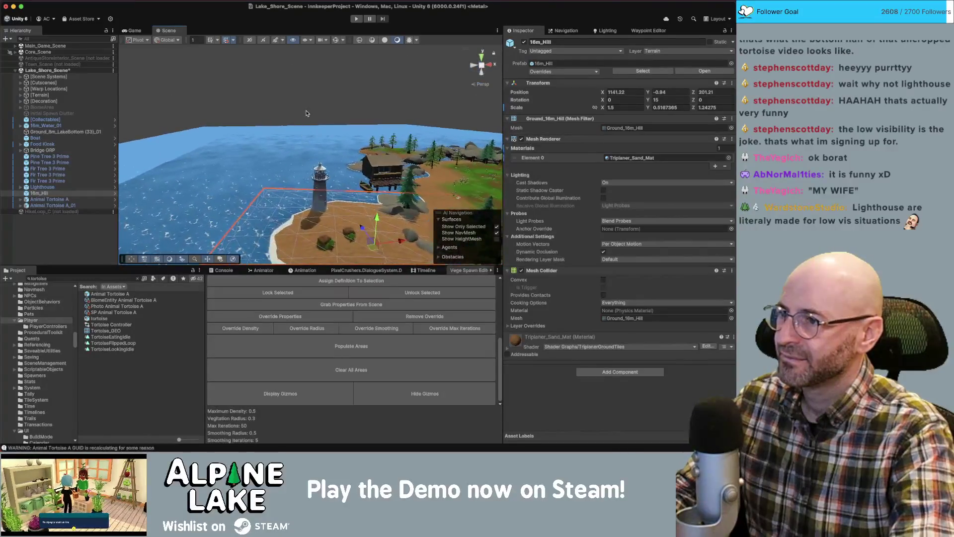
Select the lake bottom mesh and drag it down along its Y axis.
{"action": "scroll", "coordinate": [294, 187], "scroll_direction": "up", "scroll_amount": 10}
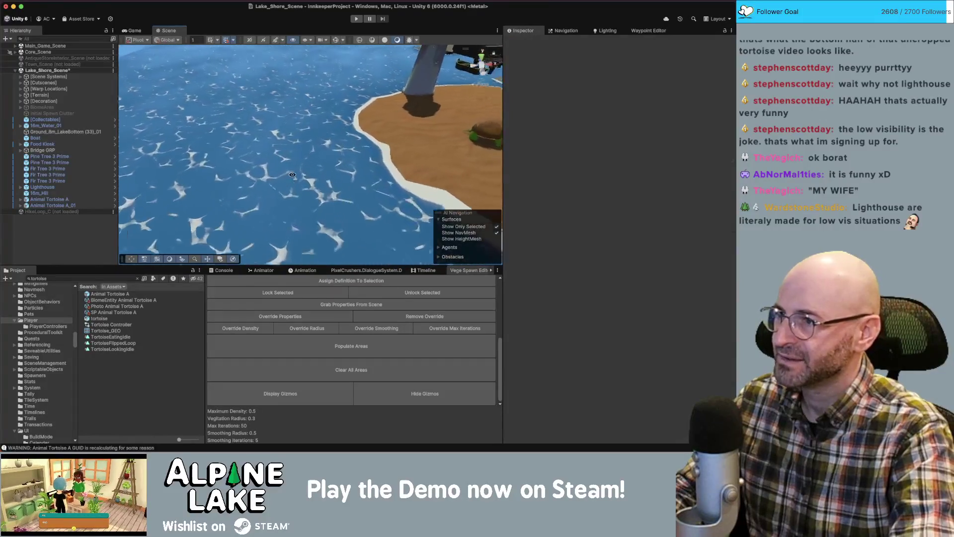
{"action": "scroll", "coordinate": [282, 115], "scroll_direction": "up", "scroll_amount": 5}
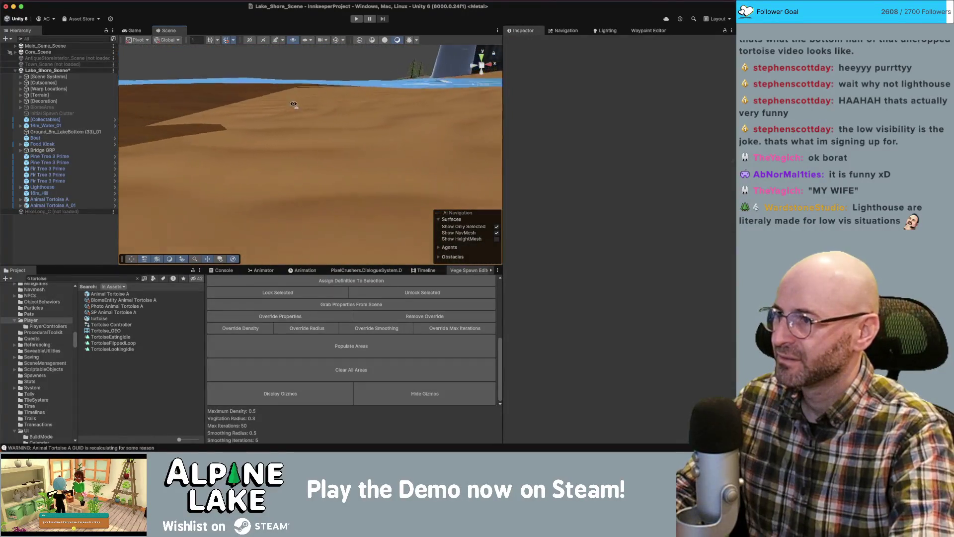
{"action": "left_click", "coordinate": [302, 113]}
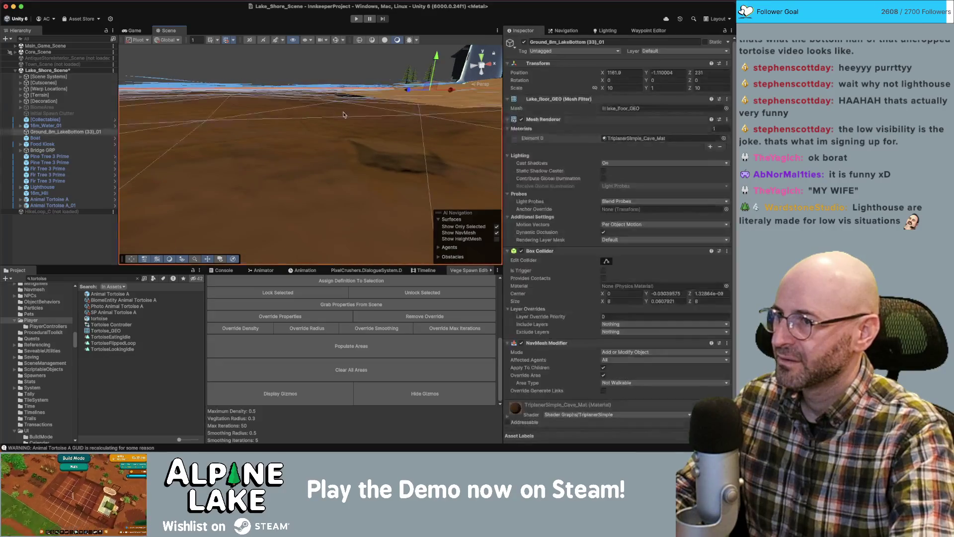
{"action": "scroll", "coordinate": [323, 116], "scroll_direction": "down", "scroll_amount": 10}
{"action": "scroll", "coordinate": [343, 121], "scroll_direction": "down", "scroll_amount": 5}
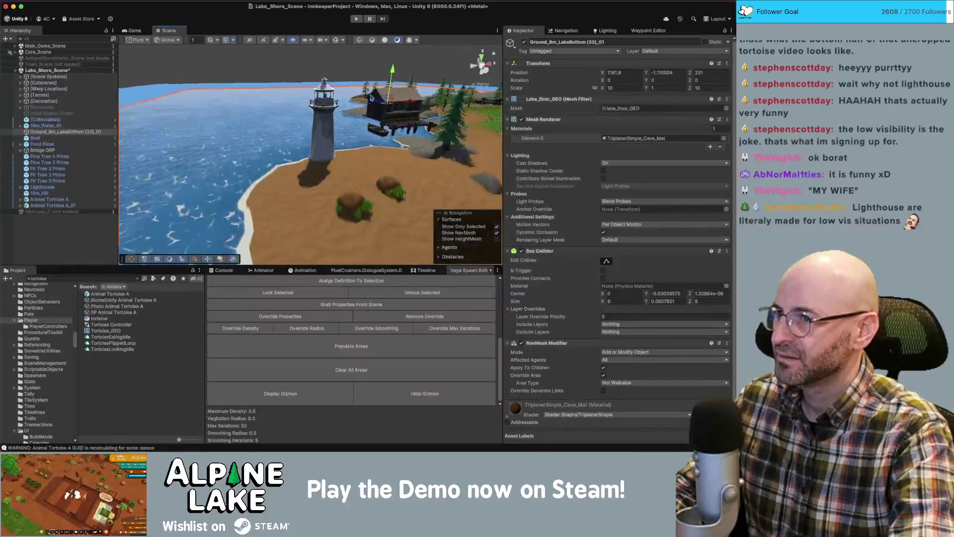
{"action": "left_click_drag", "start_coordinate": [392, 72], "coordinate": [391, 75]}
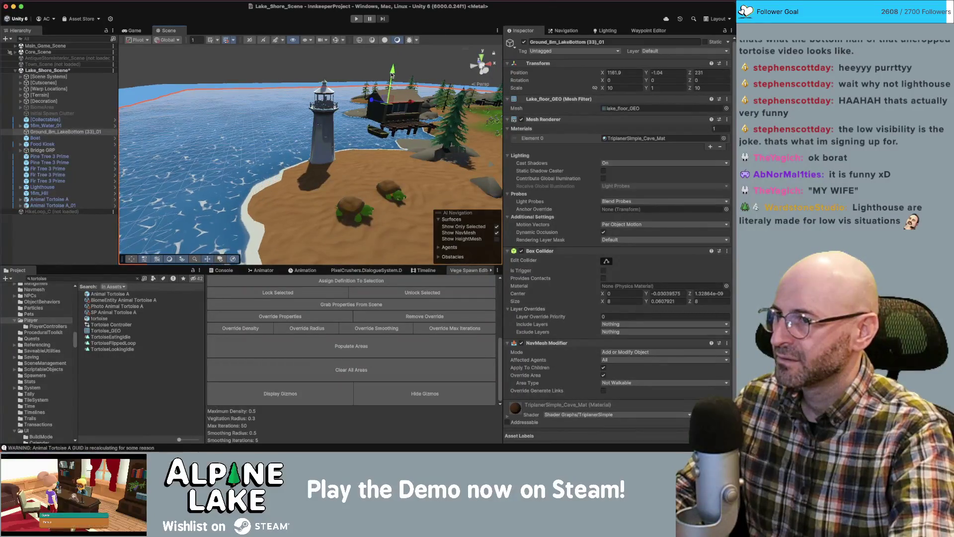
Frame the lake floor, nudge its Y position to -1.03, and deselect it.
{"action": "key", "text": "f"}
{"action": "scroll", "coordinate": [391, 75], "scroll_direction": "down", "scroll_amount": 10}
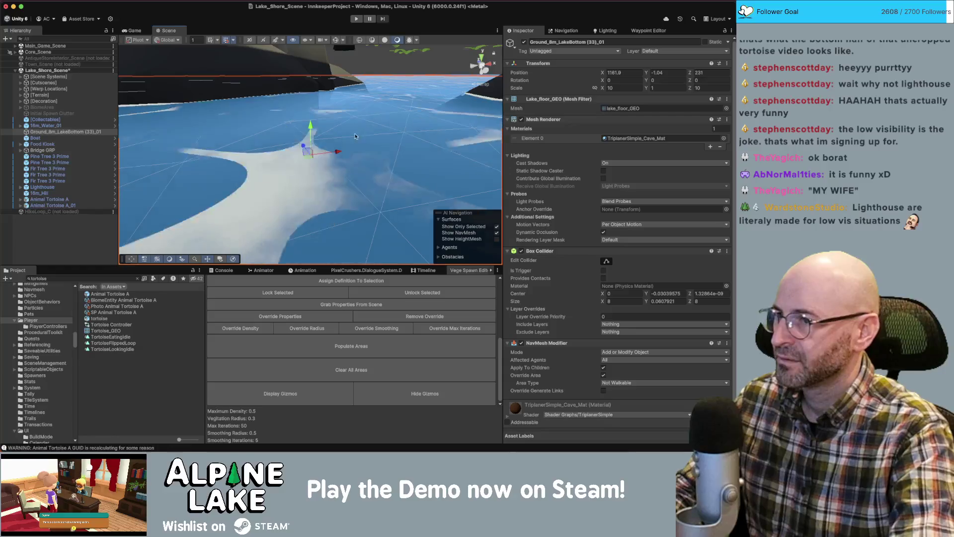
{"action": "scroll", "coordinate": [406, 114], "scroll_direction": "up", "scroll_amount": 3}
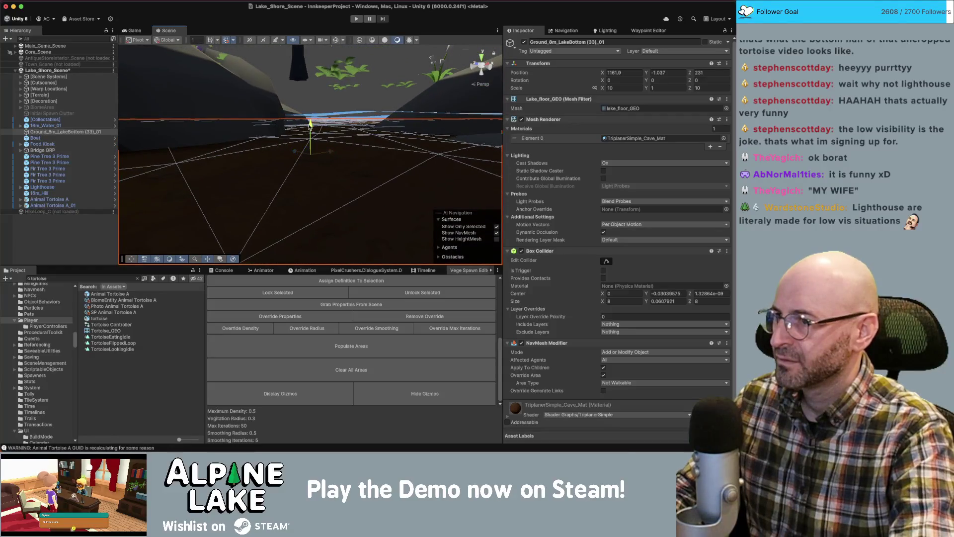
{"action": "left_click_drag", "start_coordinate": [310, 125], "coordinate": [310, 124]}
{"action": "scroll", "coordinate": [309, 124], "scroll_direction": "down", "scroll_amount": 10}
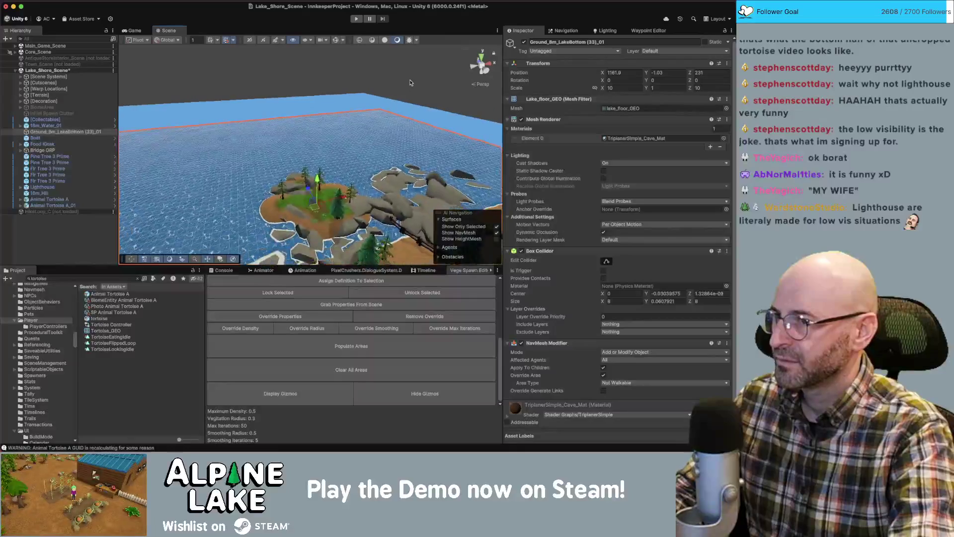
{"action": "left_click", "coordinate": [337, 146]}
{"action": "scroll", "coordinate": [337, 146], "scroll_direction": "up", "scroll_amount": 10}
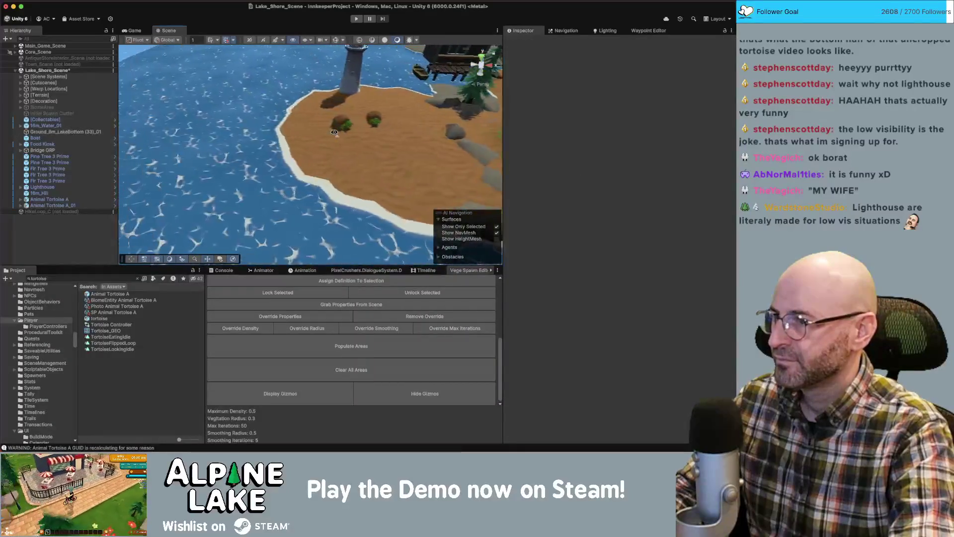
{"action": "scroll", "coordinate": [334, 132], "scroll_direction": "up", "scroll_amount": 5}
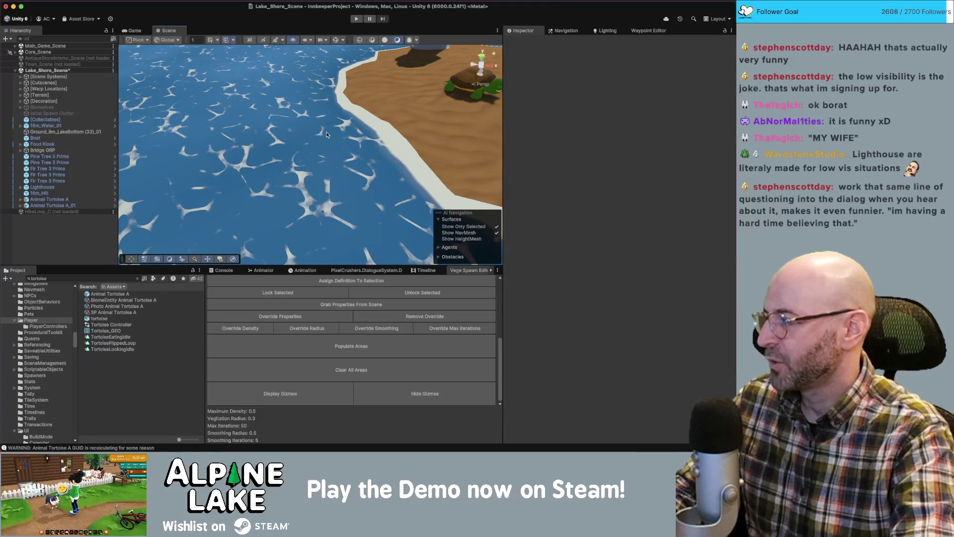
{"action": "left_click_drag", "start_coordinate": [295, 133], "coordinate": [295, 115]}
{"action": "scroll", "coordinate": [295, 118], "scroll_direction": "down", "scroll_amount": 6}
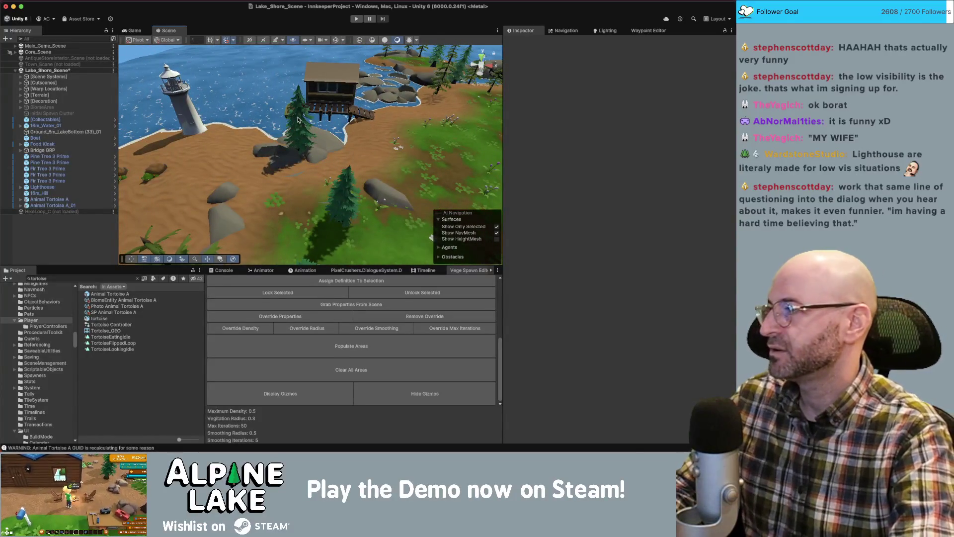
{"action": "left_click_drag", "start_coordinate": [313, 121], "coordinate": [306, 128]}
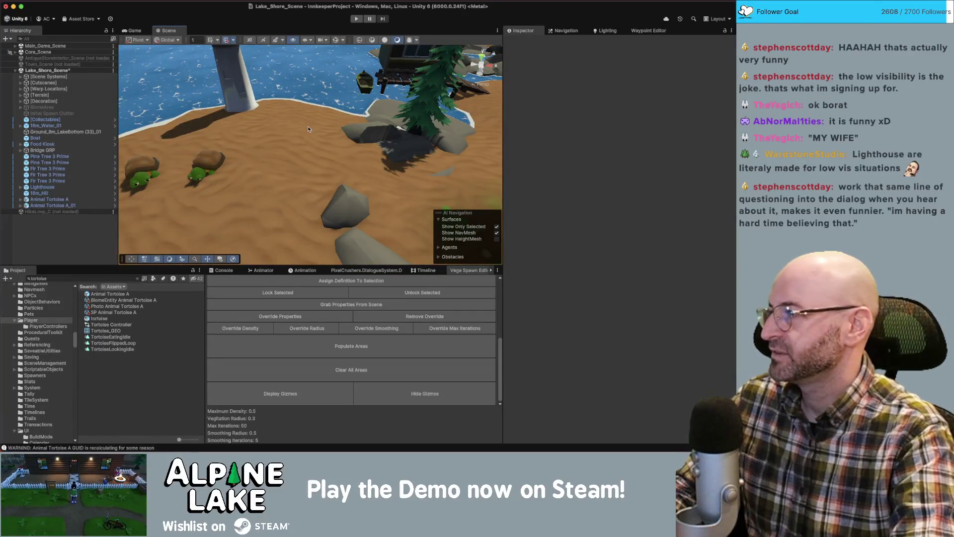
{"action": "mouse_move", "coordinate": [339, 131]}
{"action": "left_mouse_down"}
{"action": "mouse_move", "coordinate": [347, 160]}
{"action": "mouse_move", "coordinate": [420, 89]}
{"action": "mouse_move", "coordinate": [375, 142]}
{"action": "mouse_move", "coordinate": [350, 136]}
{"action": "left_mouse_up"}
{"action": "left_click", "coordinate": [346, 160]}
{"action": "key", "text": "f"}
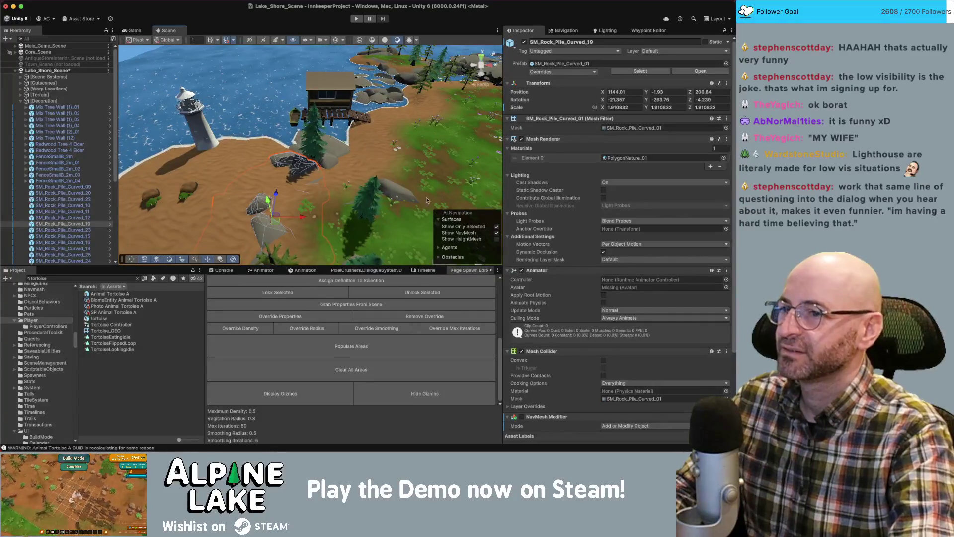
Select the Navmesh object under Scene Systems and frame the view close to the ground.
{"action": "left_click", "coordinate": [20, 77]}
{"action": "left_click", "coordinate": [46, 89]}
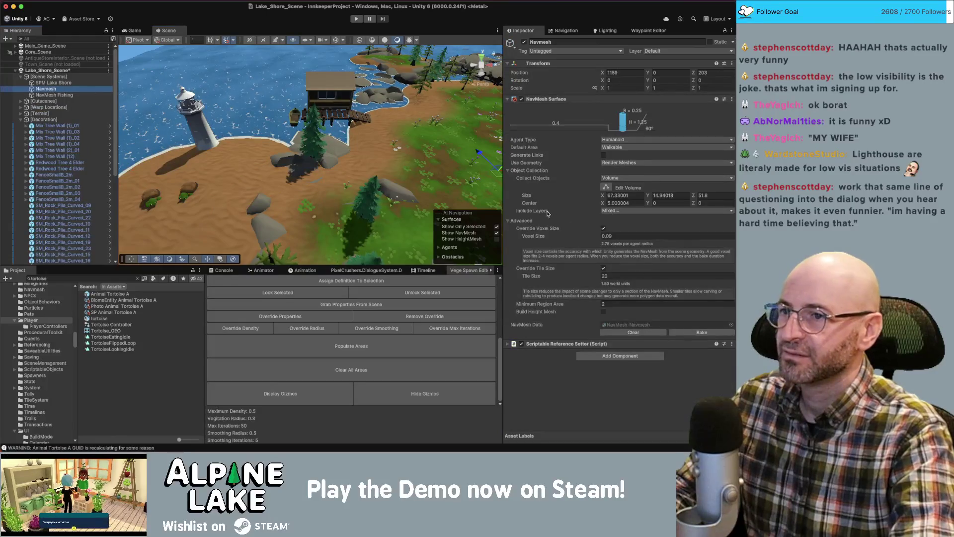
{"action": "left_click_drag", "start_coordinate": [412, 150], "coordinate": [415, 120]}
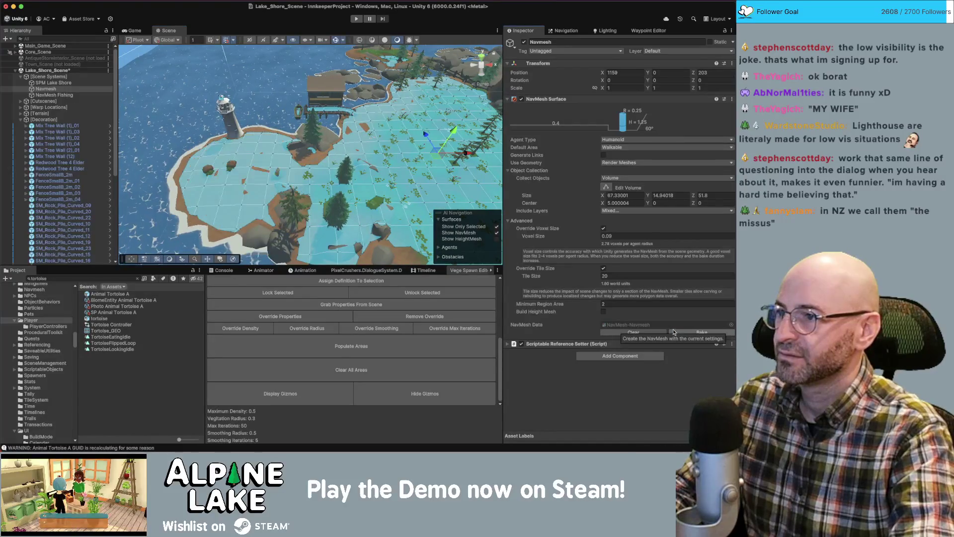
{"action": "key", "text": "f"}
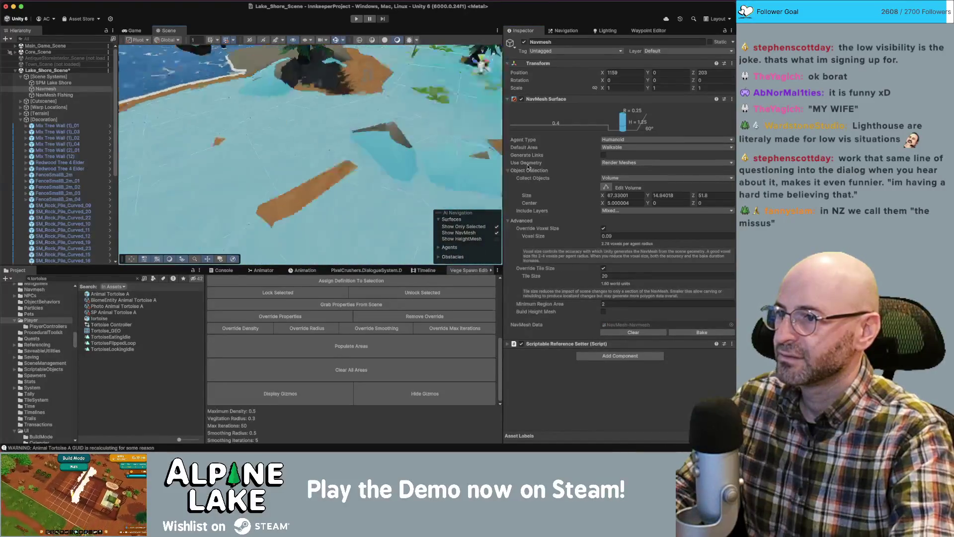
Orbit and zoom around the island to inspect the NavMesh, then select a shoreline rock pile.
{"action": "mouse_move", "coordinate": [398, 179]}
{"action": "left_mouse_down"}
{"action": "mouse_move", "coordinate": [401, 190]}
{"action": "mouse_move", "coordinate": [383, 176]}
{"action": "left_mouse_up"}
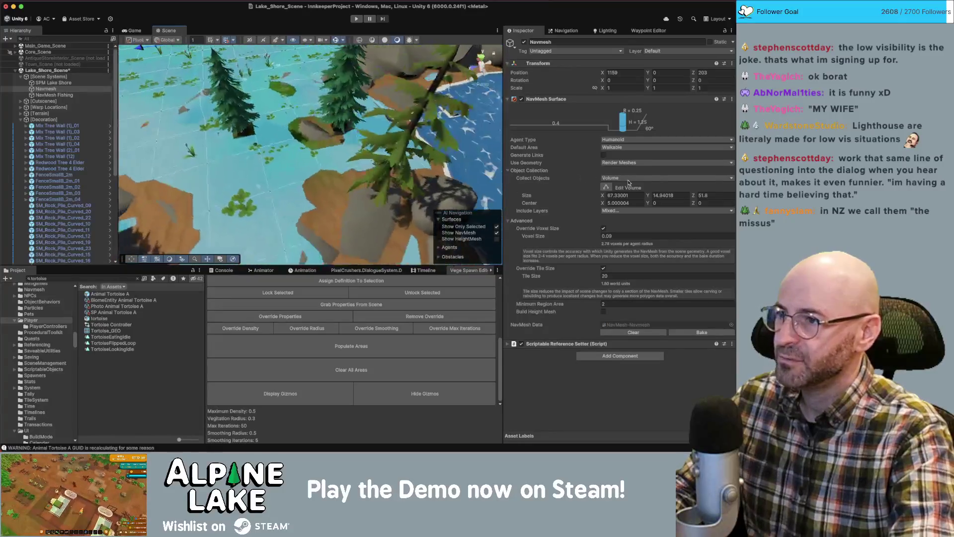
{"action": "scroll", "coordinate": [393, 157], "scroll_direction": "up", "scroll_amount": 10}
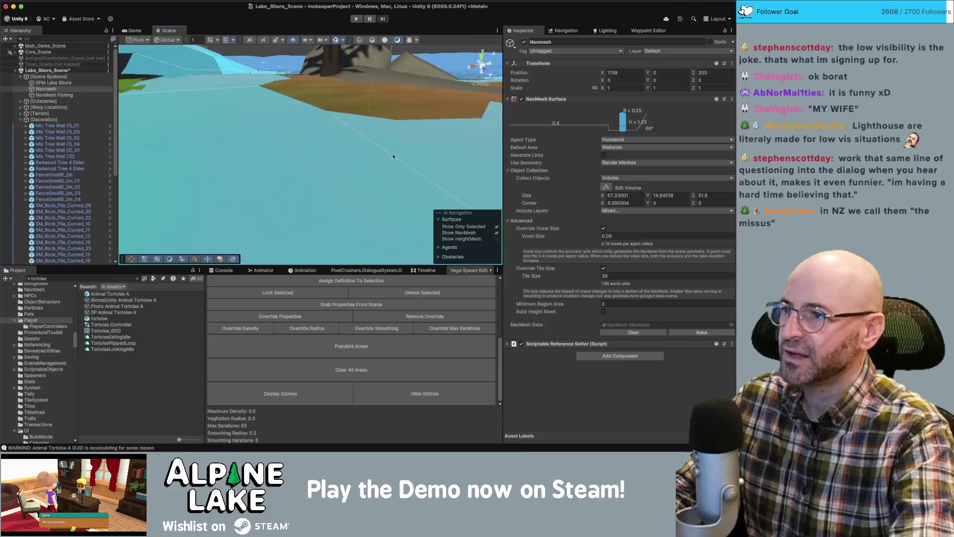
{"action": "left_click_drag", "start_coordinate": [393, 156], "coordinate": [409, 133]}
{"action": "scroll", "coordinate": [423, 129], "scroll_direction": "up", "scroll_amount": 3}
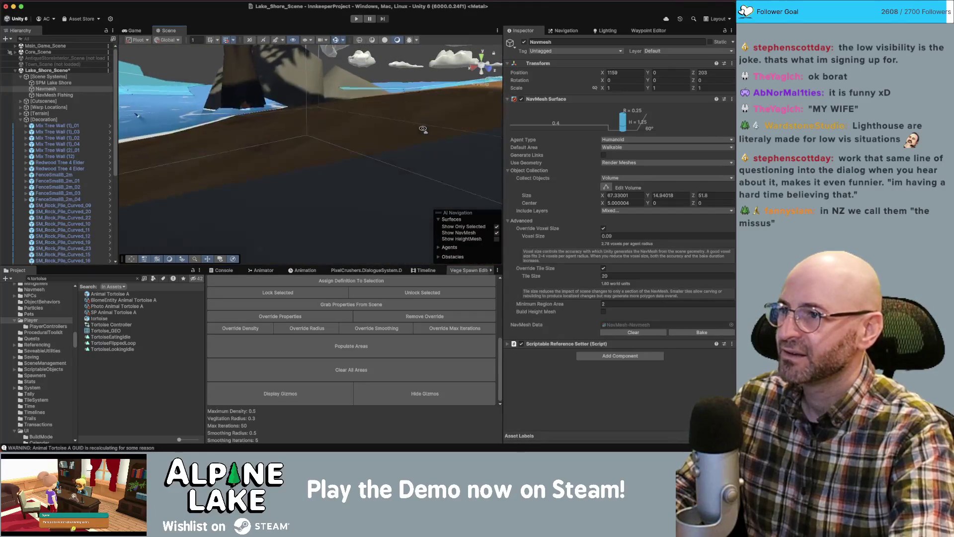
{"action": "scroll", "coordinate": [297, 167], "scroll_direction": "down", "scroll_amount": 3}
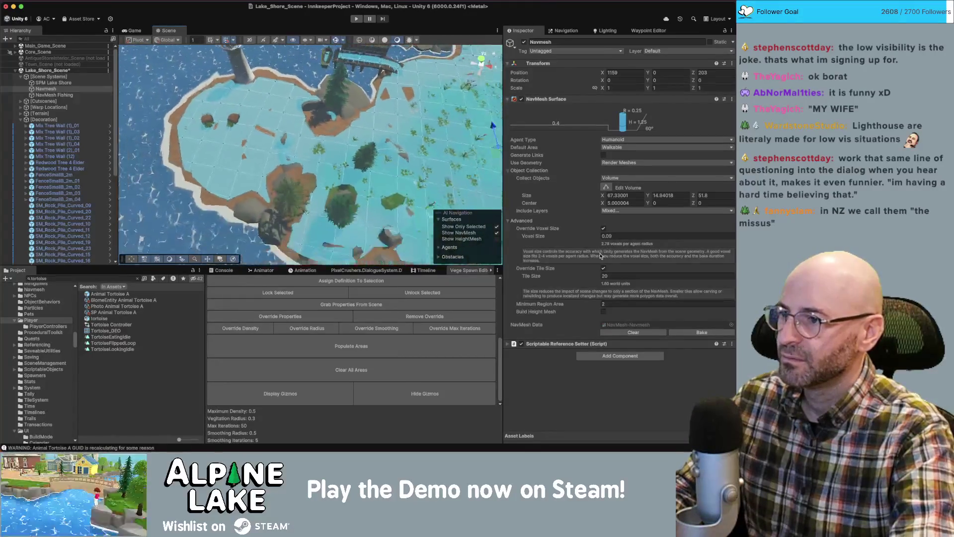
{"action": "scroll", "coordinate": [351, 224], "scroll_direction": "up", "scroll_amount": 5}
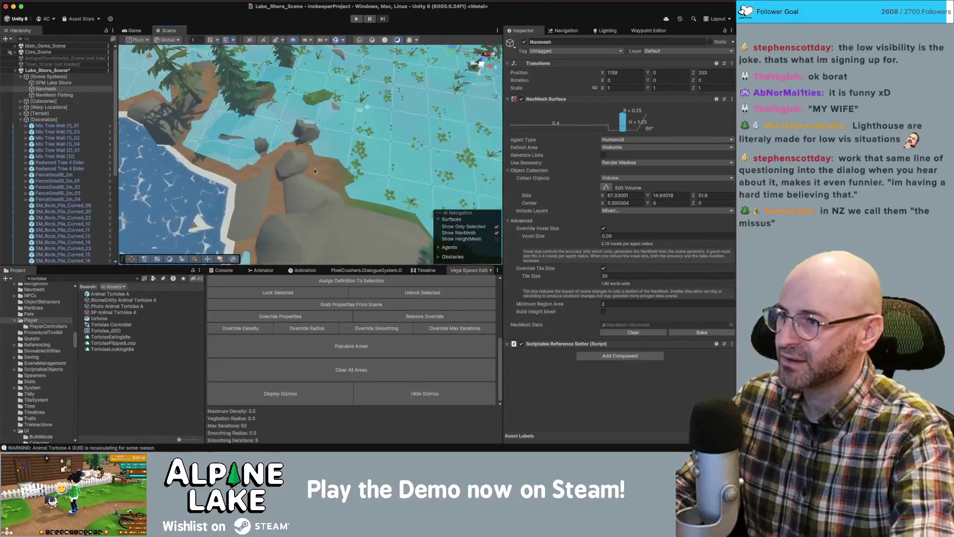
{"action": "scroll", "coordinate": [324, 160], "scroll_direction": "up", "scroll_amount": 5}
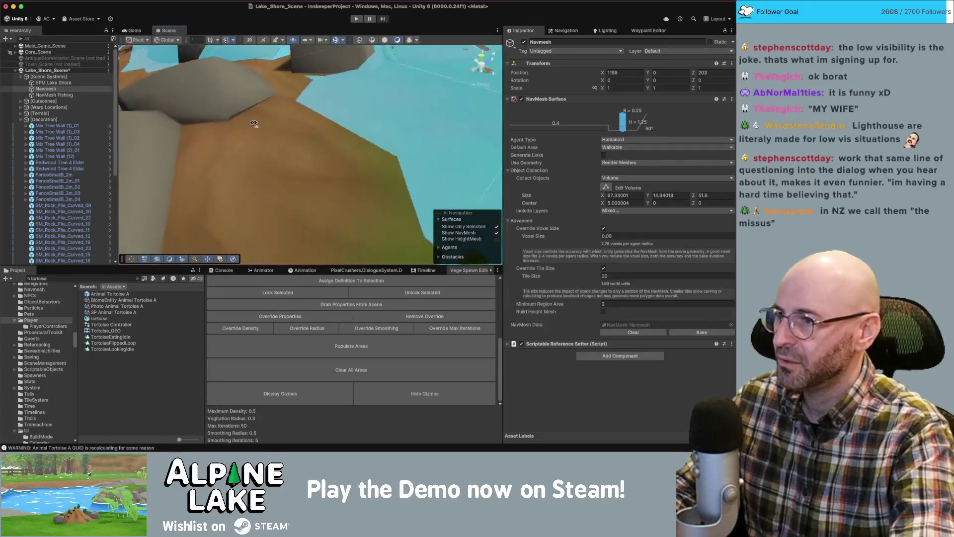
{"action": "mouse_move", "coordinate": [255, 115]}
{"action": "left_mouse_down"}
{"action": "mouse_move", "coordinate": [215, 50]}
{"action": "mouse_move", "coordinate": [278, 114]}
{"action": "mouse_move", "coordinate": [298, 90]}
{"action": "mouse_move", "coordinate": [267, 126]}
{"action": "mouse_move", "coordinate": [298, 140]}
{"action": "mouse_move", "coordinate": [283, 128]}
{"action": "left_mouse_up"}
{"action": "left_click", "coordinate": [266, 126]}
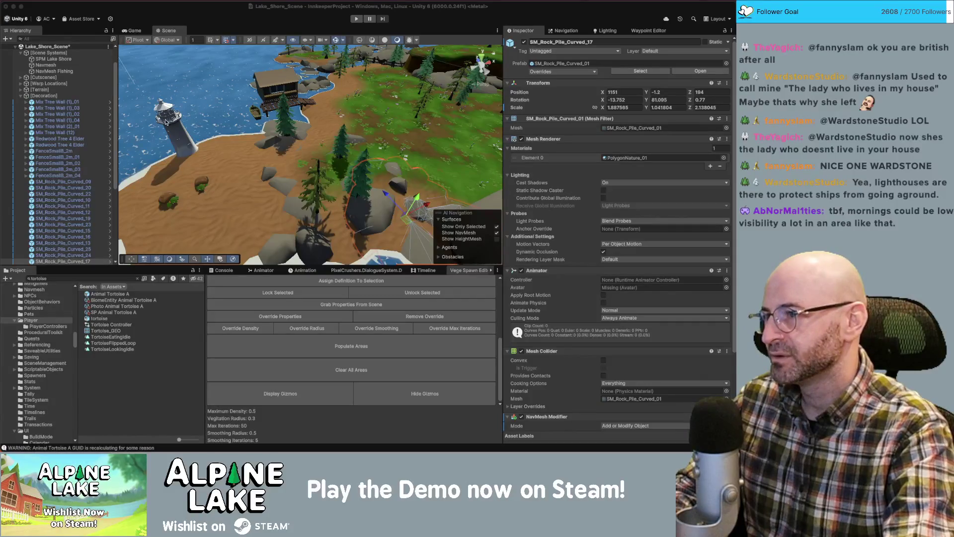
{"action": "key", "text": "ctrl+z"}
{"action": "scroll", "coordinate": [31, 109], "scroll_direction": "down", "scroll_amount": 5}
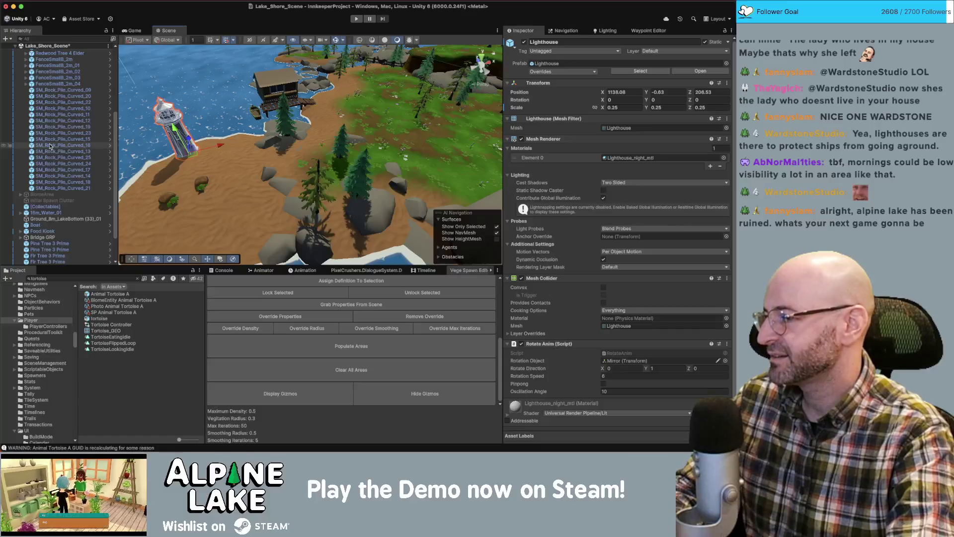
Collapse the Decoration and Scene Systems groups in the Hierarchy.
{"action": "scroll", "coordinate": [45, 147], "scroll_direction": "up", "scroll_amount": 3}
{"action": "scroll", "coordinate": [46, 147], "scroll_direction": "up", "scroll_amount": 2}
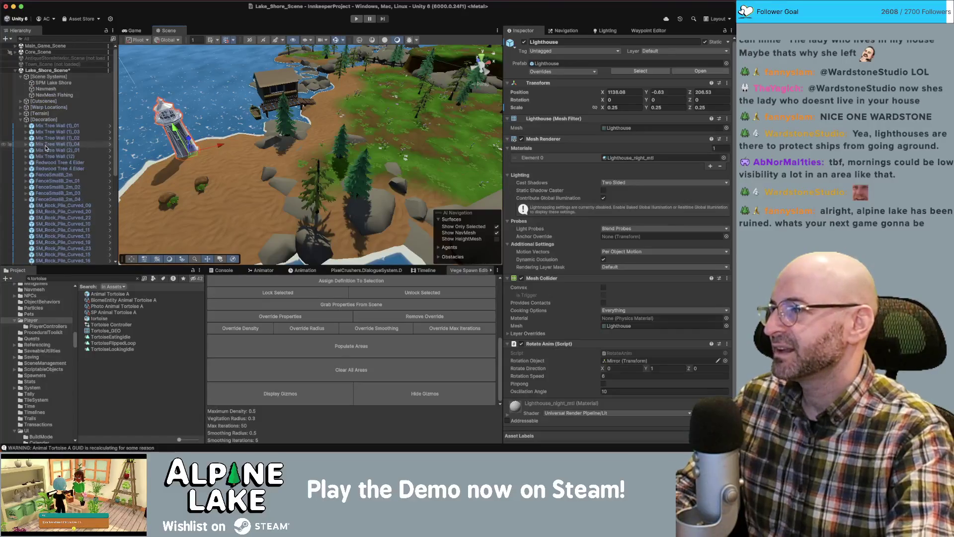
{"action": "left_click", "coordinate": [21, 119]}
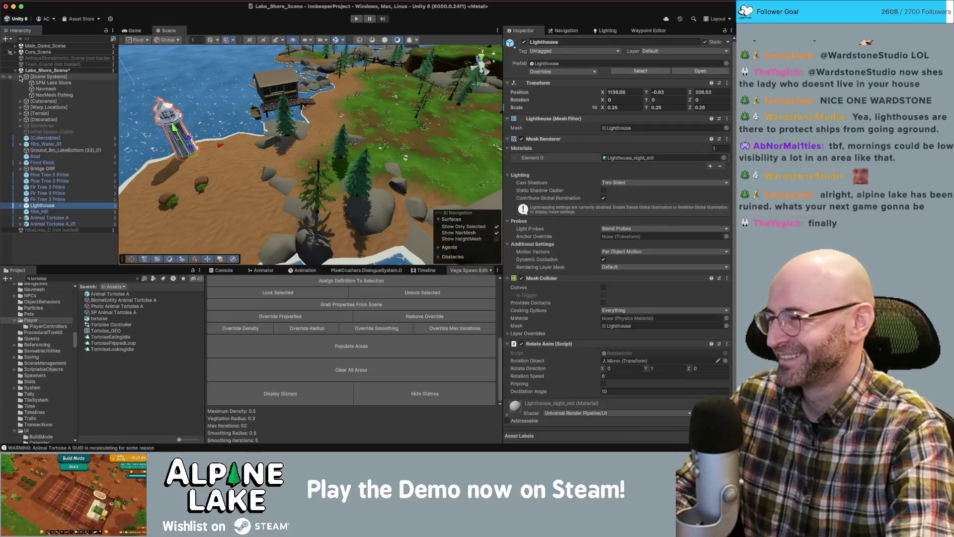
{"action": "left_click", "coordinate": [21, 77]}
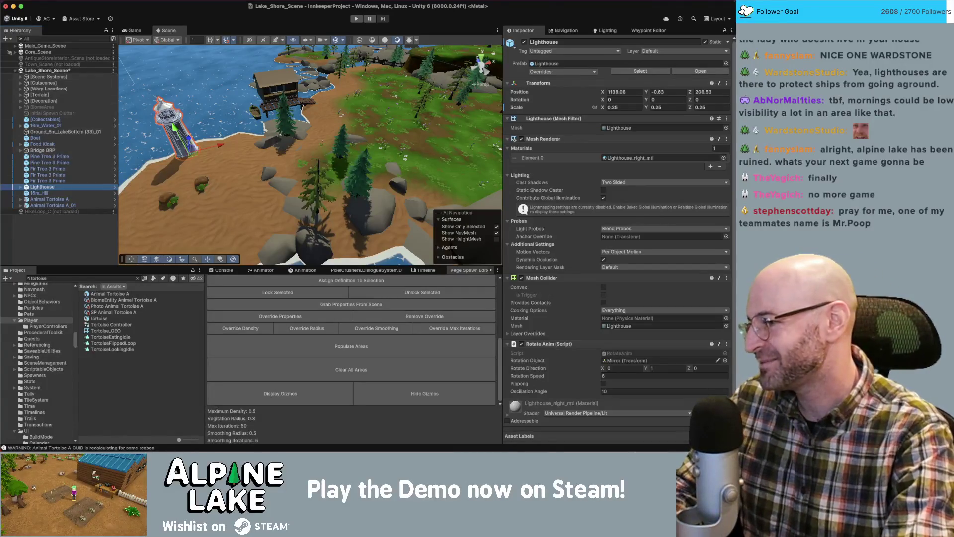
Orbit to a new lakeshore view and bring the tortoise search results in the browser forward.
{"action": "key", "text": "super+Tab"}
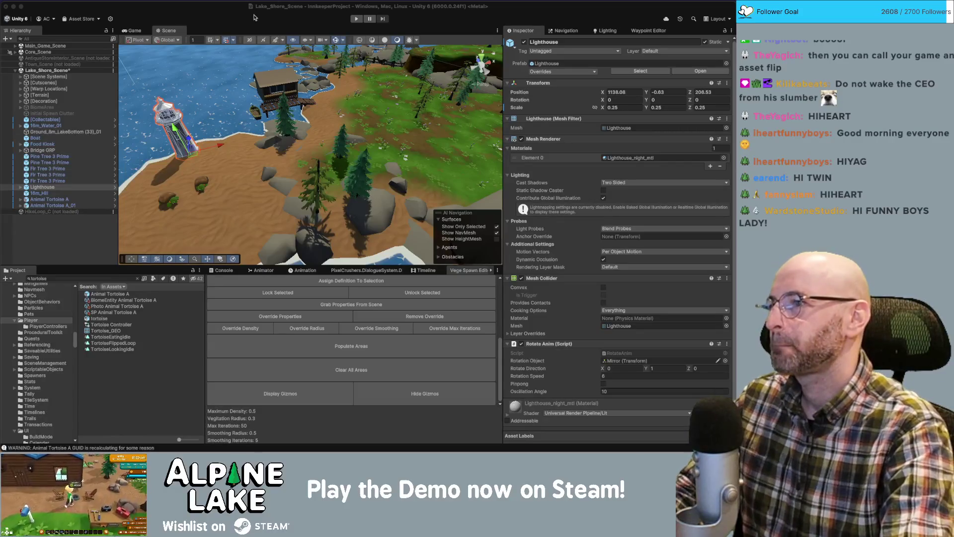
{"action": "mouse_move", "coordinate": [253, 90]}
{"action": "left_mouse_down"}
{"action": "mouse_move", "coordinate": [211, 108]}
{"action": "mouse_move", "coordinate": [243, 122]}
{"action": "left_mouse_up"}
{"action": "key", "text": "super+Tab"}
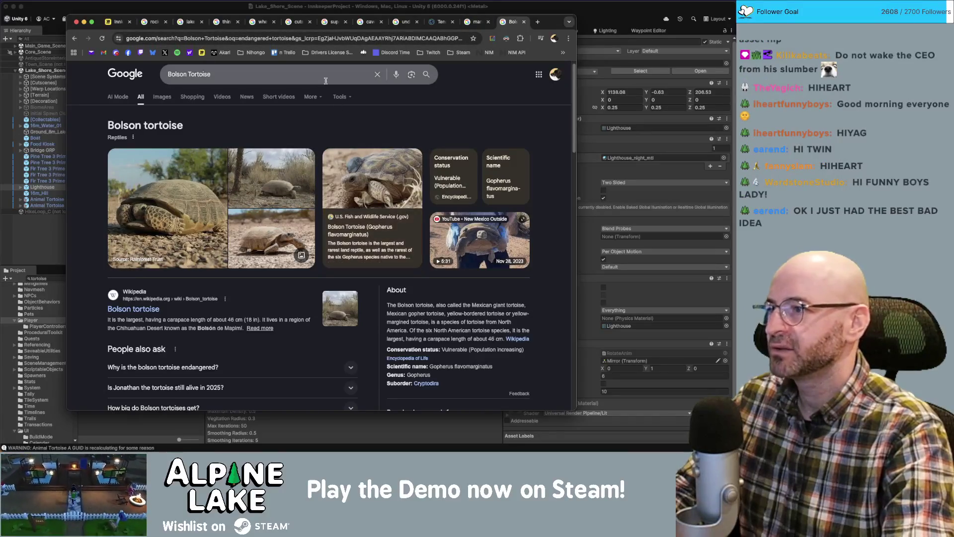
In Miro, connect the top Application For Success card to the Capture Tortoise and Capture Salamander photo cards.
{"action": "left_click", "coordinate": [117, 21]}
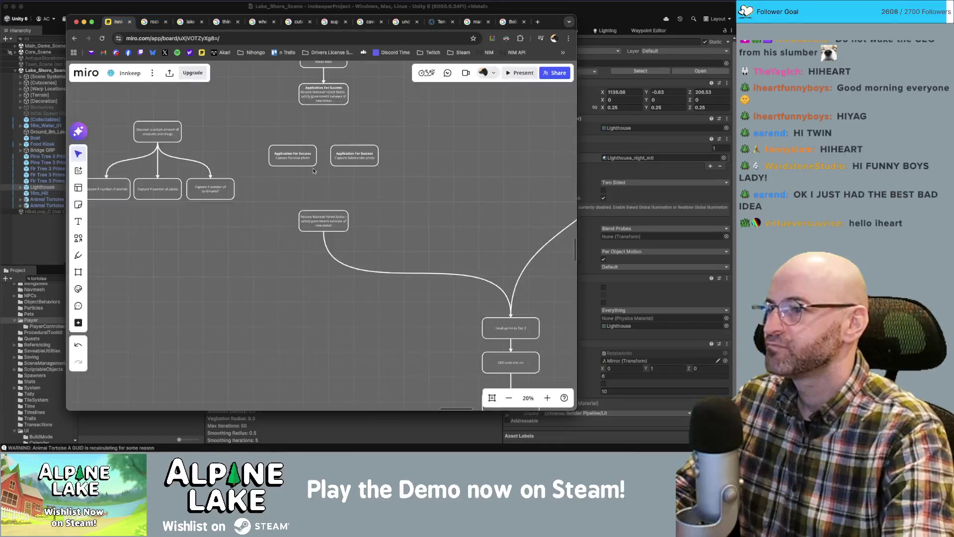
{"action": "scroll", "coordinate": [322, 193], "scroll_direction": "up", "scroll_amount": 5}
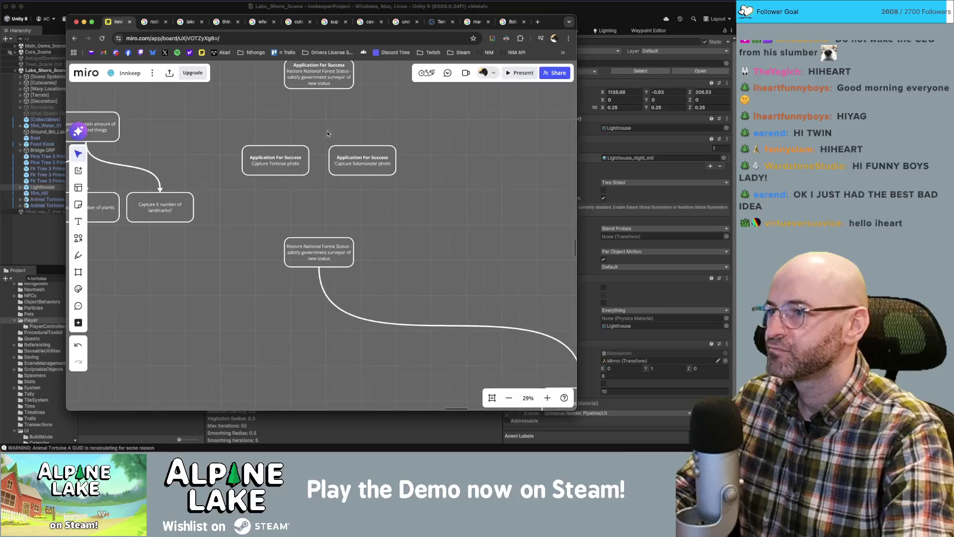
{"action": "left_click", "coordinate": [322, 81]}
{"action": "left_click_drag", "start_coordinate": [319, 96], "coordinate": [277, 147]}
{"action": "mouse_move", "coordinate": [319, 96]}
{"action": "left_mouse_down"}
{"action": "mouse_move", "coordinate": [361, 157]}
{"action": "mouse_move", "coordinate": [361, 149]}
{"action": "left_mouse_up"}
{"action": "left_click", "coordinate": [361, 150]}
{"action": "left_click", "coordinate": [447, 217]}
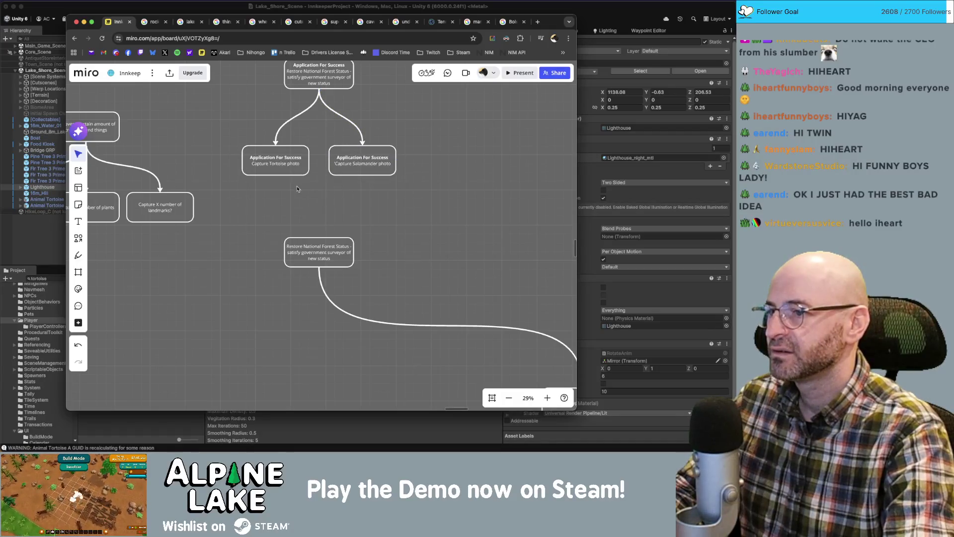
{"action": "left_click", "coordinate": [272, 168]}
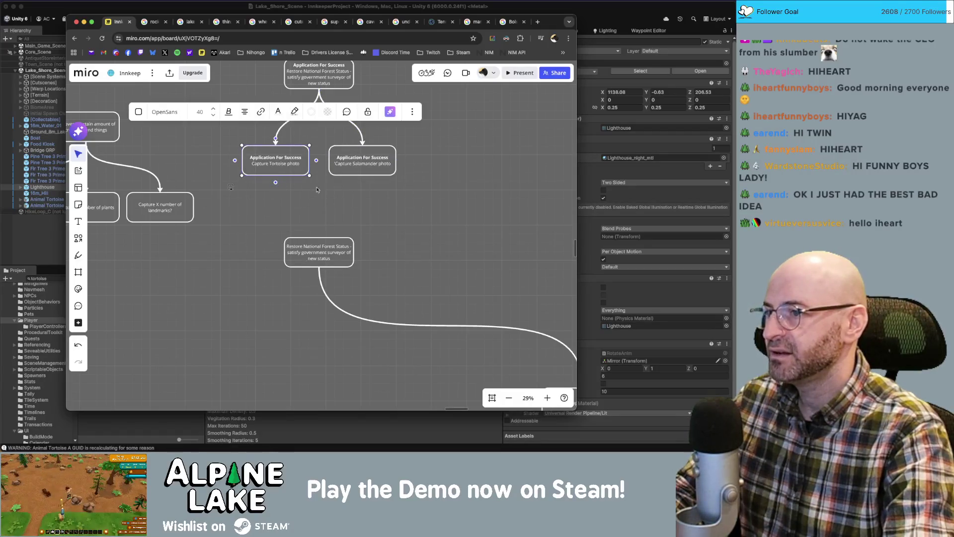
Scroll the board past Jeff's plot notes down to the story-card columns.
{"action": "scroll", "coordinate": [355, 218], "scroll_direction": "down", "scroll_amount": 5}
{"action": "scroll", "coordinate": [356, 134], "scroll_direction": "down", "scroll_amount": 5}
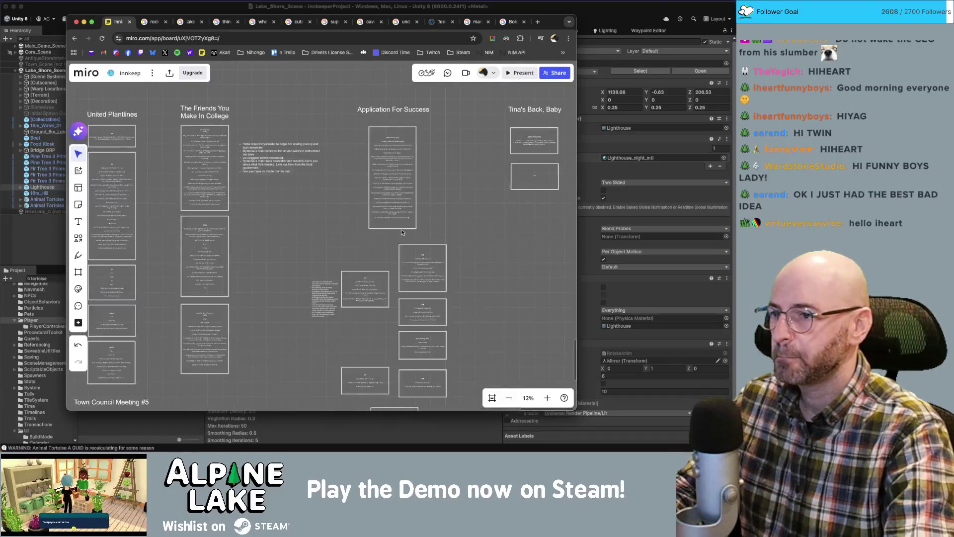
{"action": "scroll", "coordinate": [315, 159], "scroll_direction": "down", "scroll_amount": 3}
{"action": "scroll", "coordinate": [328, 189], "scroll_direction": "up", "scroll_amount": 5}
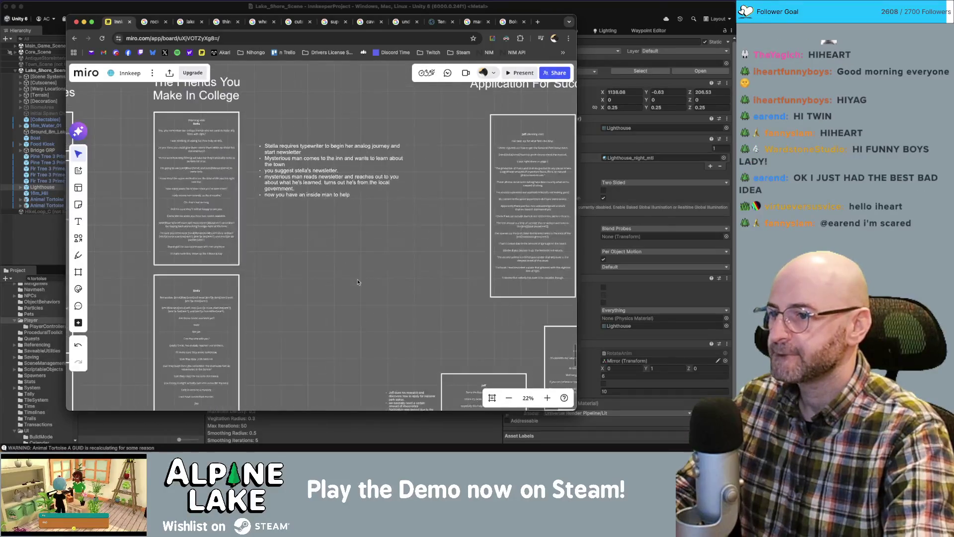
{"action": "scroll", "coordinate": [344, 218], "scroll_direction": "down", "scroll_amount": 3}
{"action": "scroll", "coordinate": [344, 218], "scroll_direction": "up", "scroll_amount": 8}
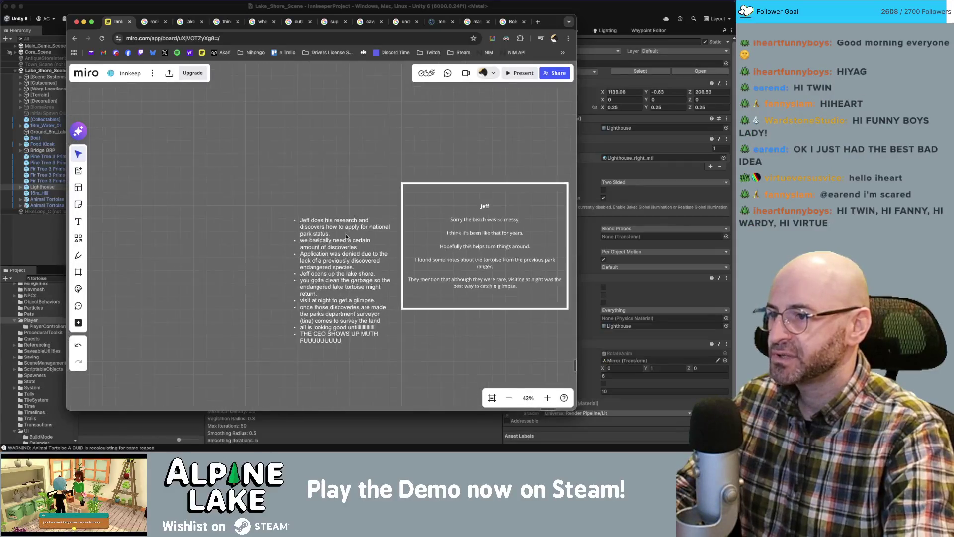
{"action": "scroll", "coordinate": [343, 234], "scroll_direction": "down", "scroll_amount": 2}
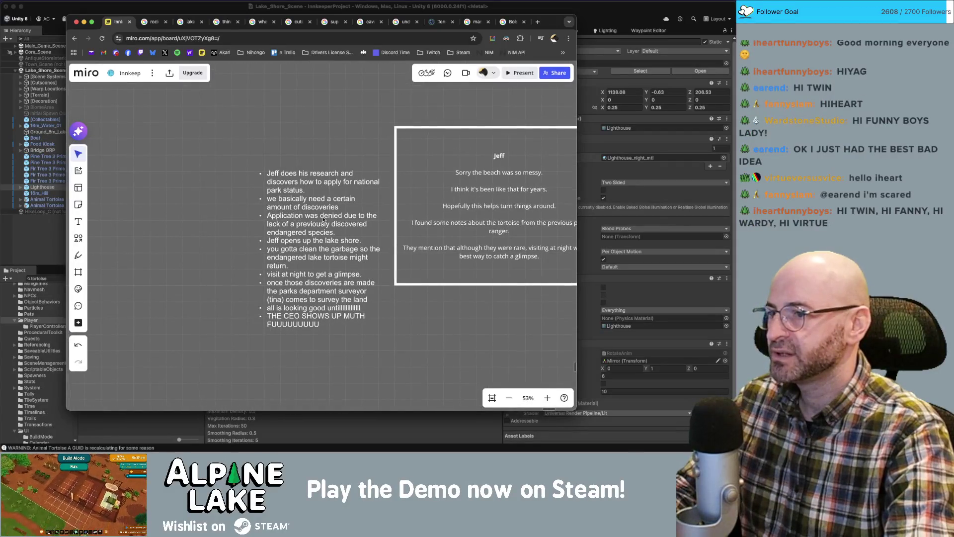
{"action": "scroll", "coordinate": [265, 240], "scroll_direction": "down", "scroll_amount": 1}
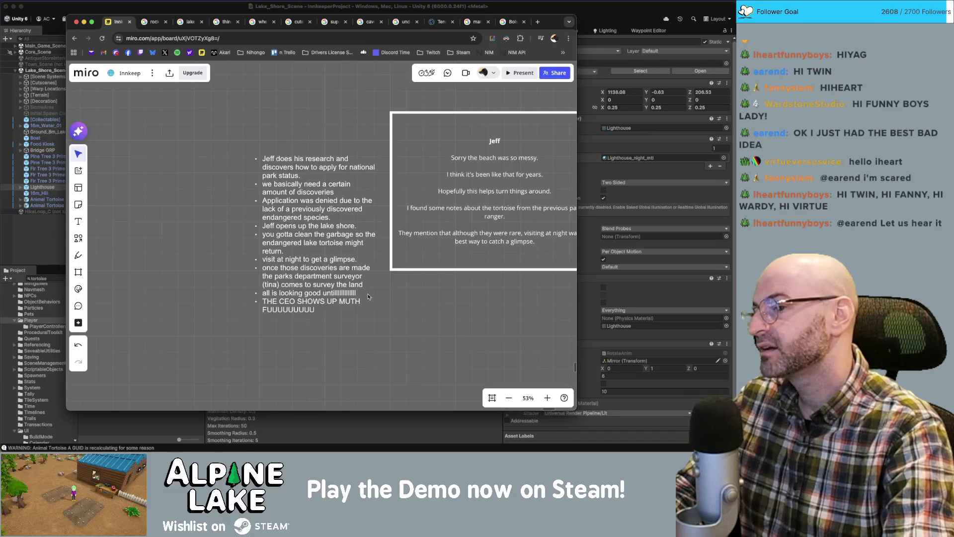
{"action": "scroll", "coordinate": [368, 296], "scroll_direction": "down", "scroll_amount": 10}
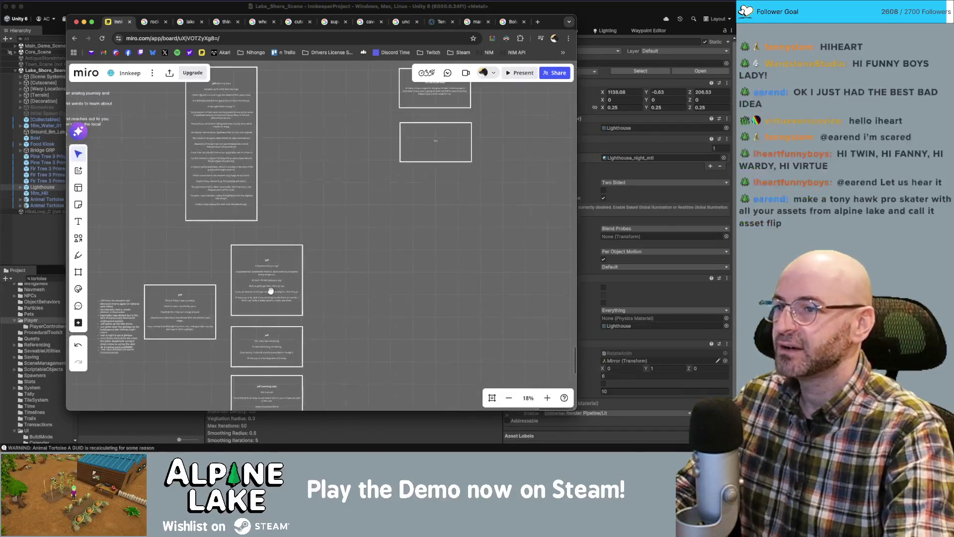
Replace the 'Tina's Back, Baby' heading with 'Survey This' and recentre it above the letter.
{"action": "scroll", "coordinate": [271, 290], "scroll_direction": "down", "scroll_amount": 5}
{"action": "left_click_drag", "start_coordinate": [331, 141], "coordinate": [393, 228]}
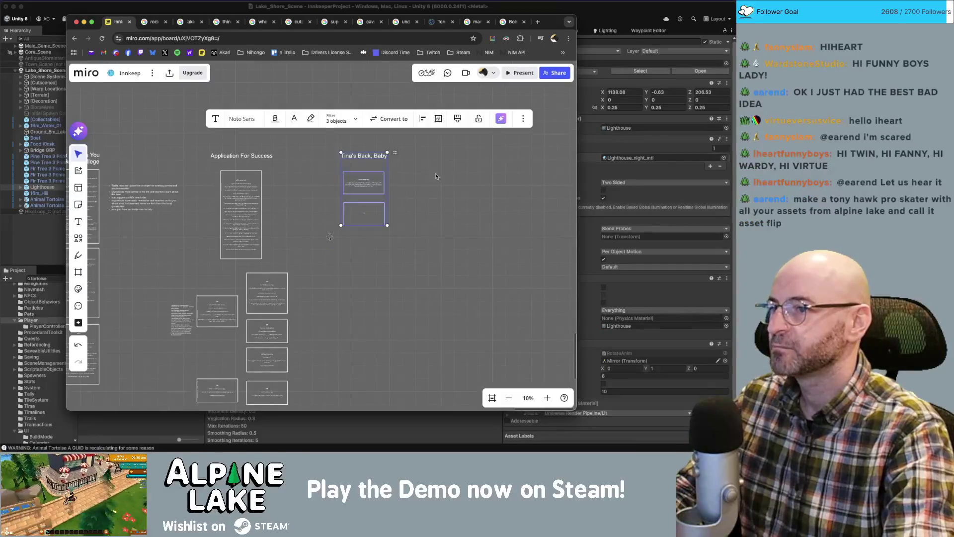
{"action": "left_click", "coordinate": [437, 176]}
{"action": "scroll", "coordinate": [373, 168], "scroll_direction": "up", "scroll_amount": 5}
{"action": "scroll", "coordinate": [372, 164], "scroll_direction": "up", "scroll_amount": 2}
{"action": "double_click", "coordinate": [372, 164]}
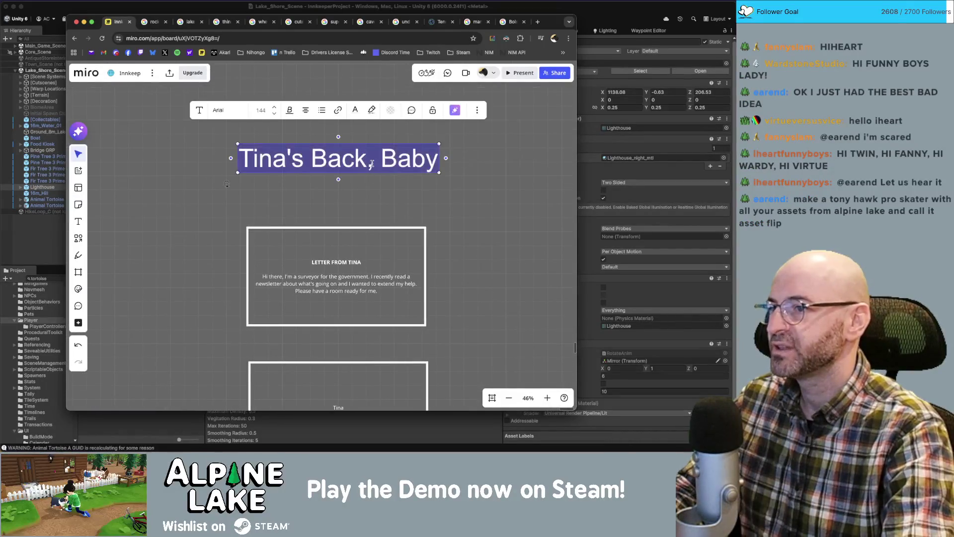
{"action": "type", "text": "Survey"}
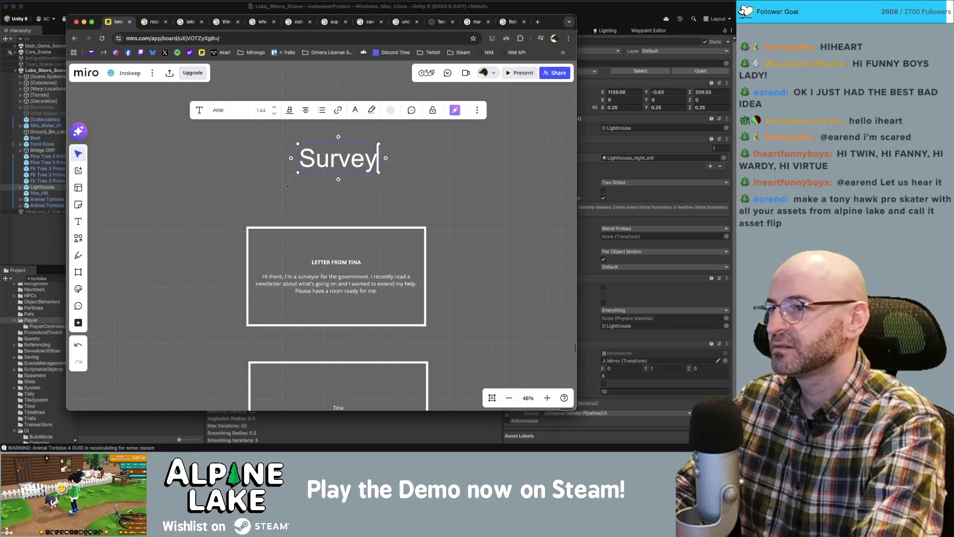
{"action": "type", "text": " This"}
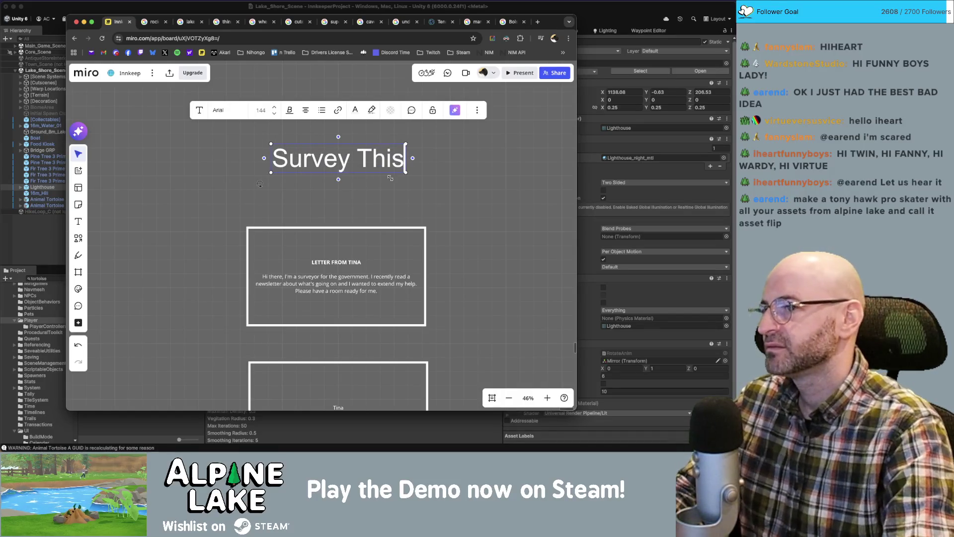
{"action": "left_click", "coordinate": [434, 187]}
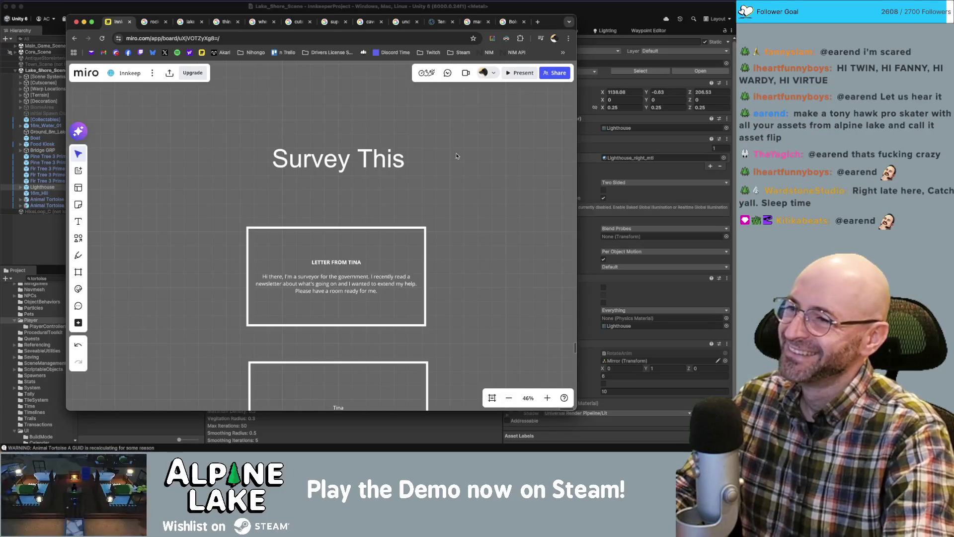
{"action": "left_click_drag", "start_coordinate": [473, 182], "coordinate": [476, 206]}
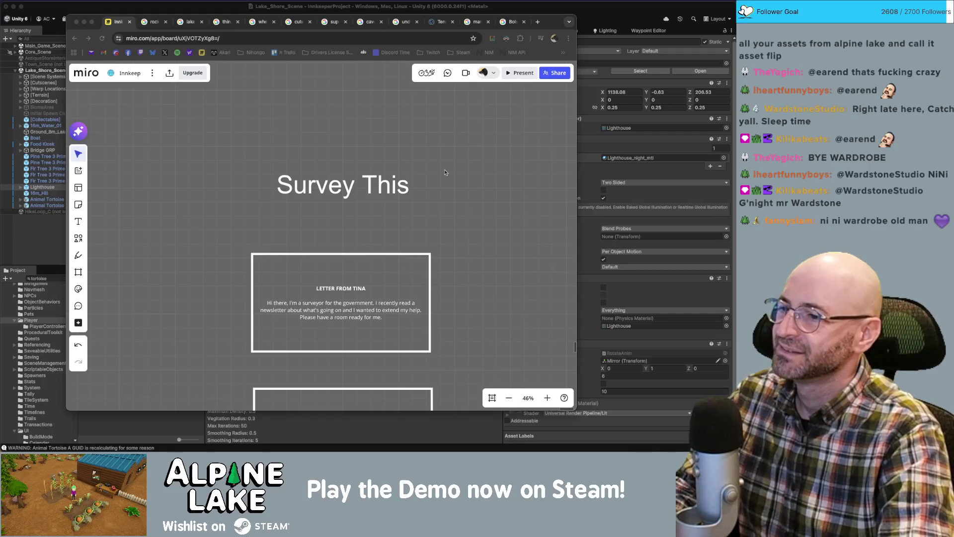
{"action": "scroll", "coordinate": [446, 174], "scroll_direction": "down", "scroll_amount": 3}
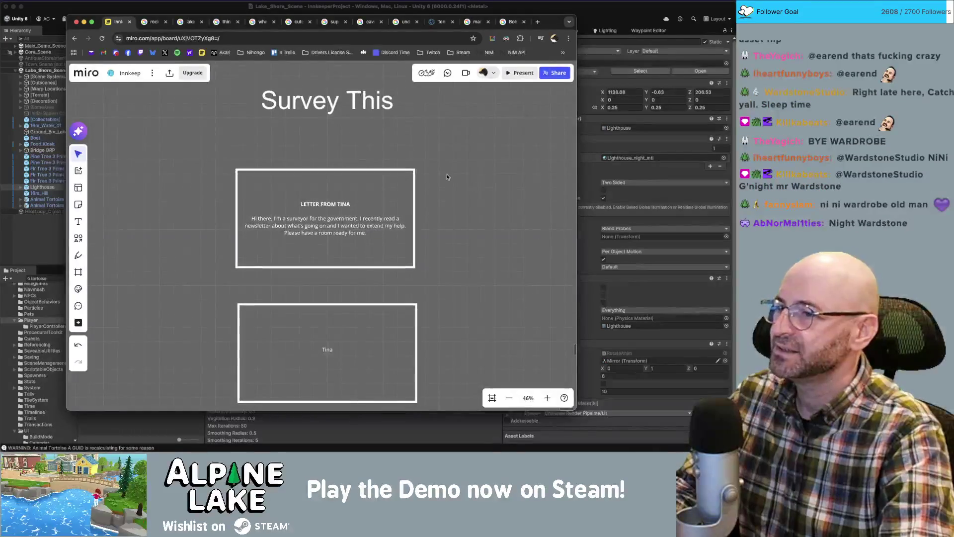
{"action": "scroll", "coordinate": [426, 204], "scroll_direction": "down", "scroll_amount": 2}
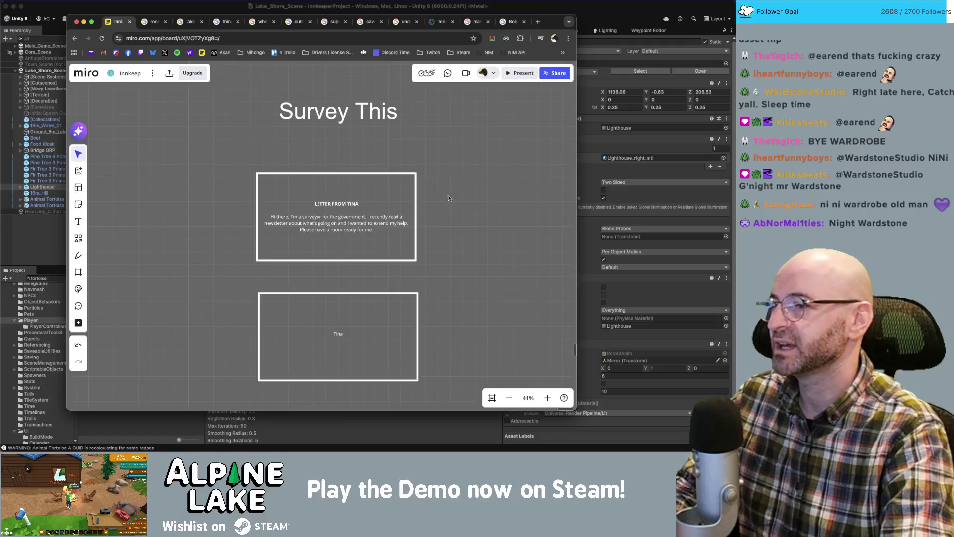
{"action": "left_click", "coordinate": [383, 214]}
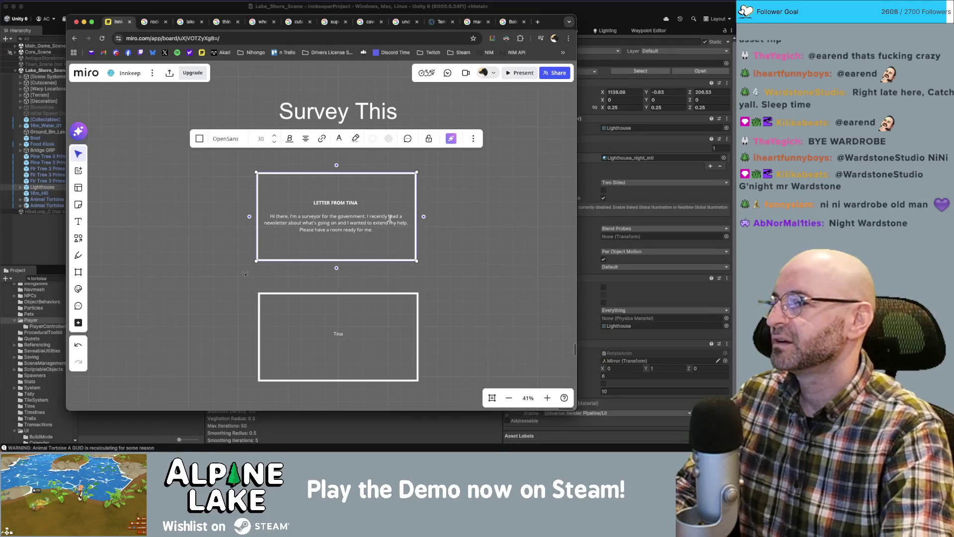
{"action": "left_click", "coordinate": [500, 217]}
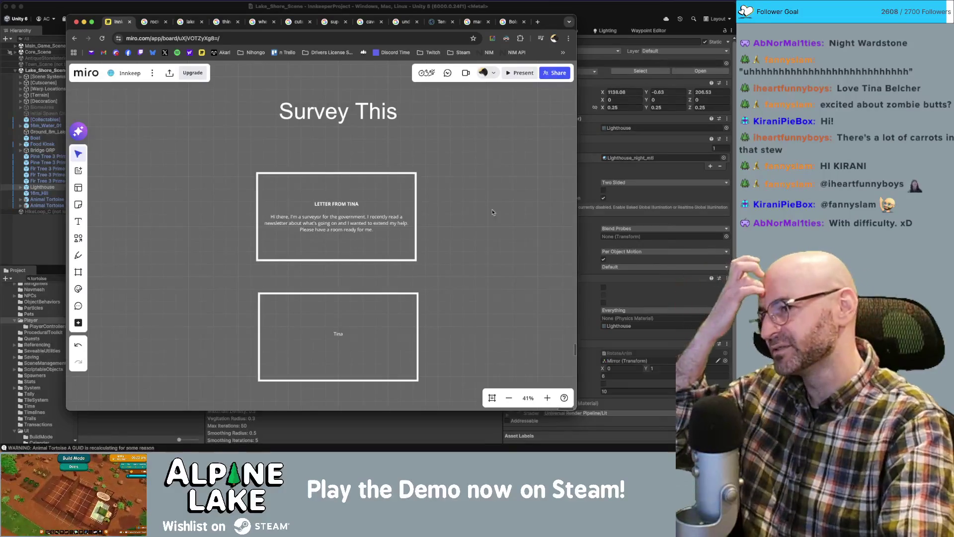
{"action": "left_click", "coordinate": [397, 234]}
Move the Tina card further down and make the Letter From Tina card taller.
{"action": "scroll", "coordinate": [465, 244], "scroll_direction": "down", "scroll_amount": 3}
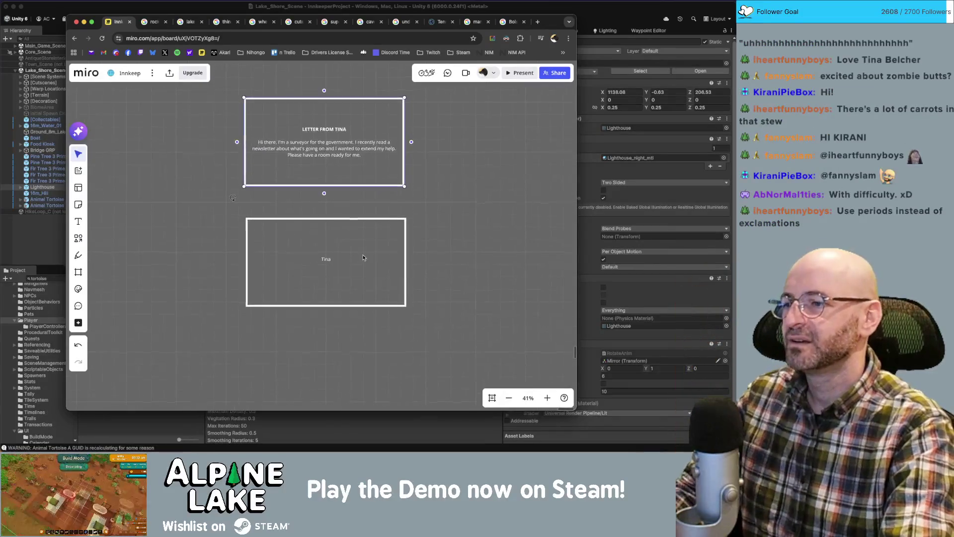
{"action": "left_click_drag", "start_coordinate": [363, 257], "coordinate": [363, 338]}
{"action": "left_click", "coordinate": [380, 184]}
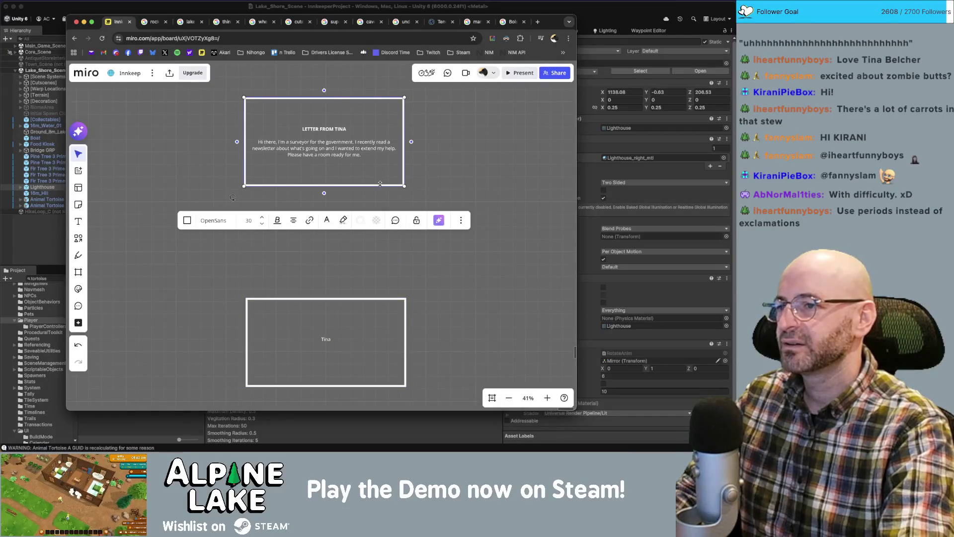
{"action": "left_click_drag", "start_coordinate": [379, 184], "coordinate": [379, 225]}
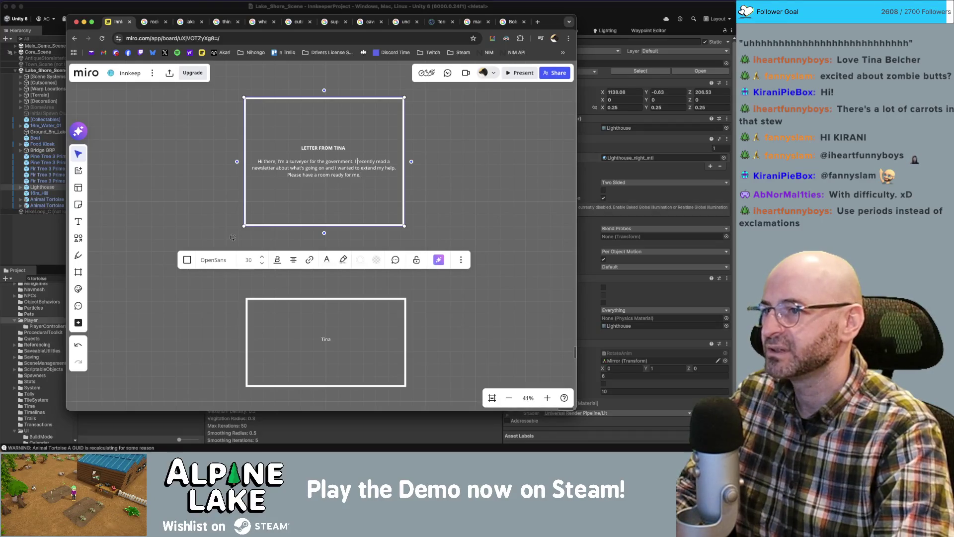
Replace the letter's opening lines with the sentence about Alpine Lake's application to be a protected national forest.
{"action": "left_click_drag", "start_coordinate": [288, 174], "coordinate": [360, 175]}
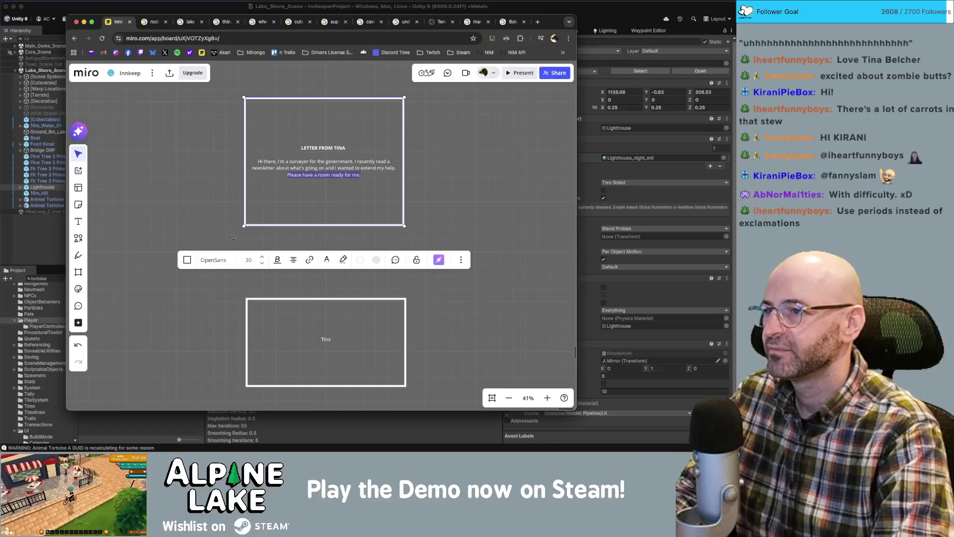
{"action": "left_click", "coordinate": [398, 168]}
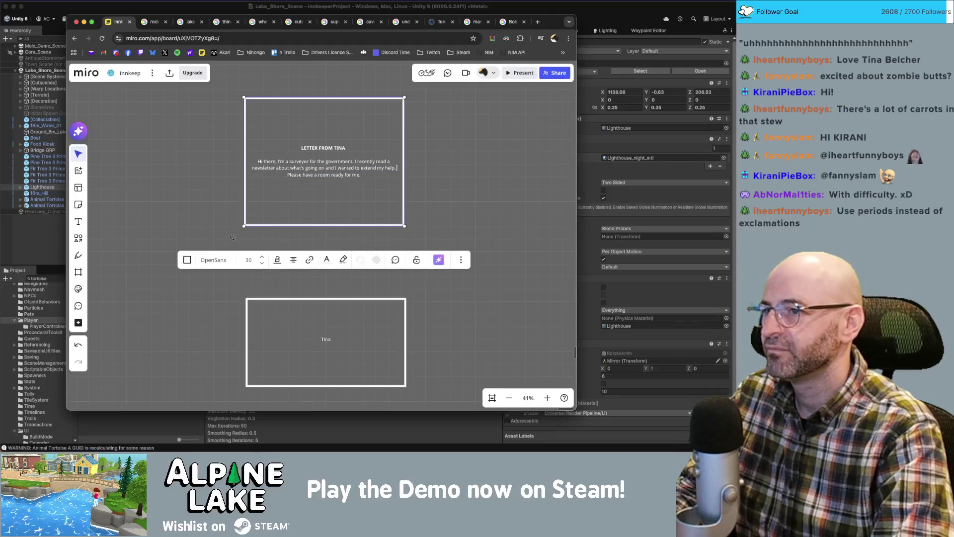
{"action": "key", "text": "shift+Up"}
{"action": "key", "text": "shift+Up"}
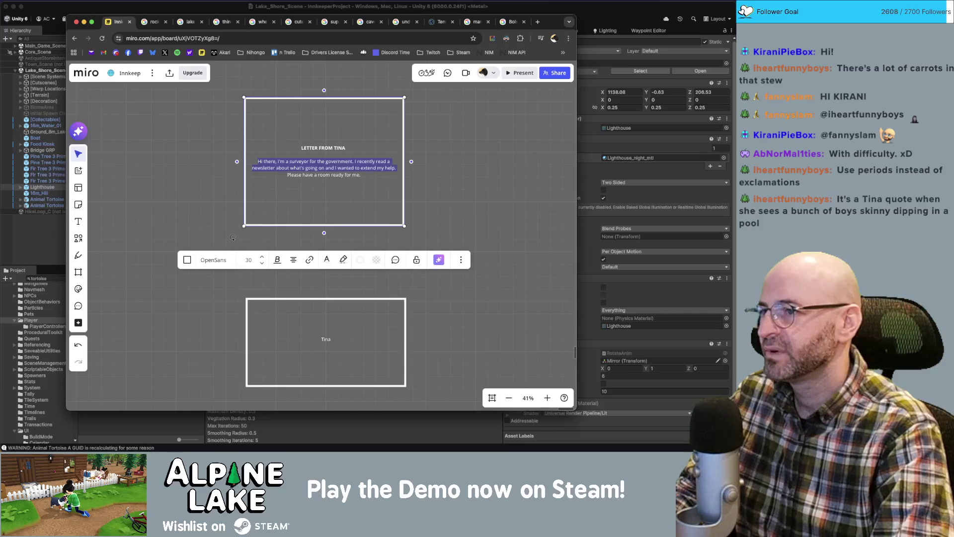
{"action": "key", "text": "Left"}
{"action": "key", "text": "alt+Left"}
{"action": "key", "text": "alt+Left"}
{"action": "key", "text": "alt+Left"}
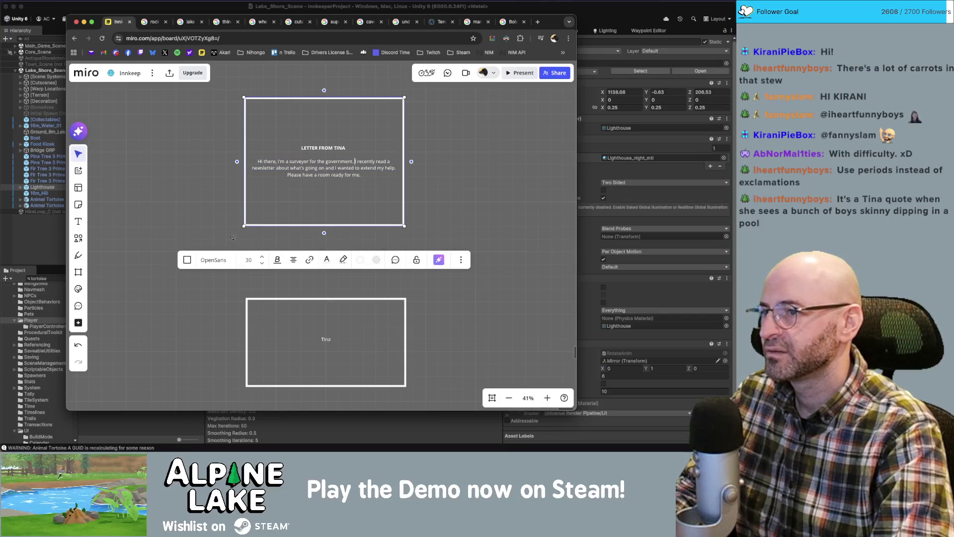
{"action": "key", "text": "shift+Down"}
{"action": "key", "text": "shift+alt+Right"}
{"action": "key", "text": "shift+alt+Right"}
{"action": "key", "text": "shift+alt+Right"}
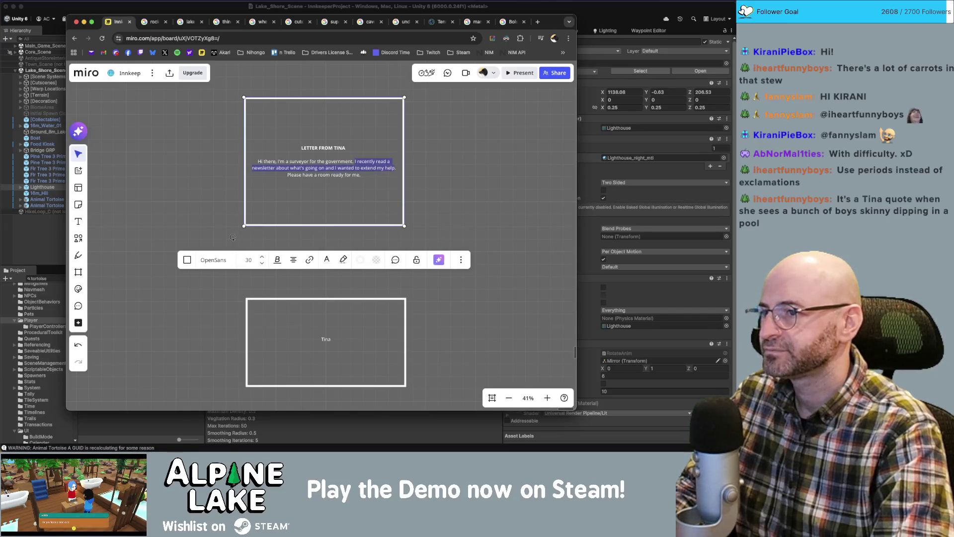
{"action": "type", "text": "I recently reco"}
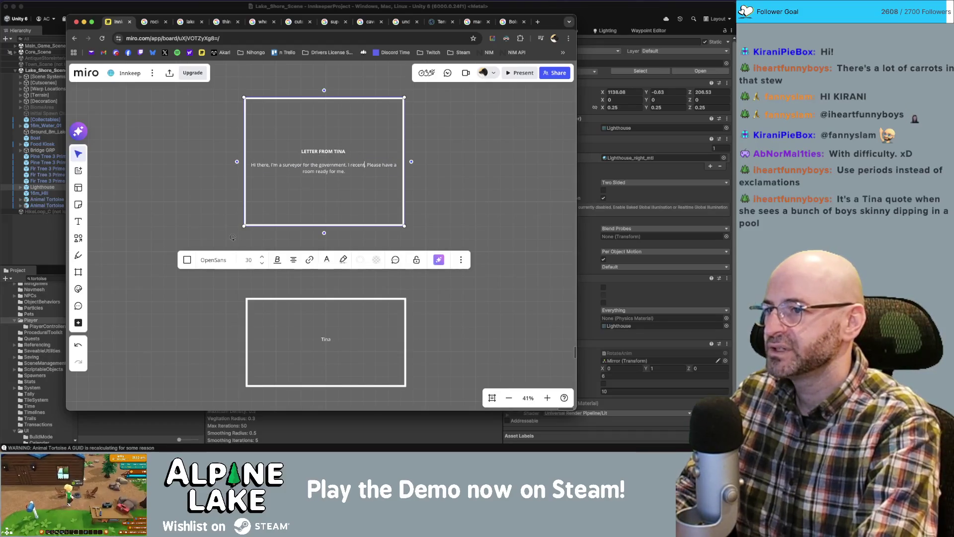
{"action": "type", "text": "ived Alpine Lake's"}
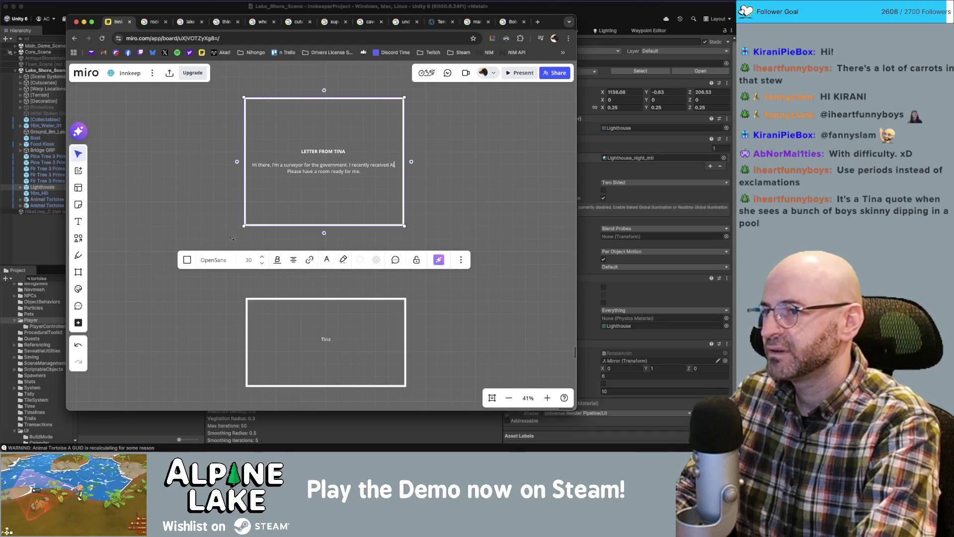
{"action": "type", "text": " application"}
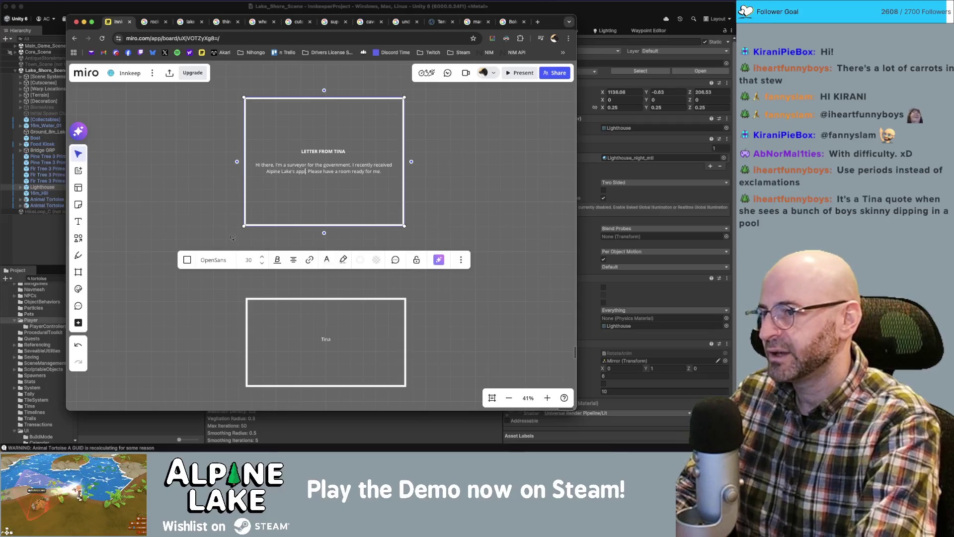
{"action": "type", "text": "to be a protecte"}
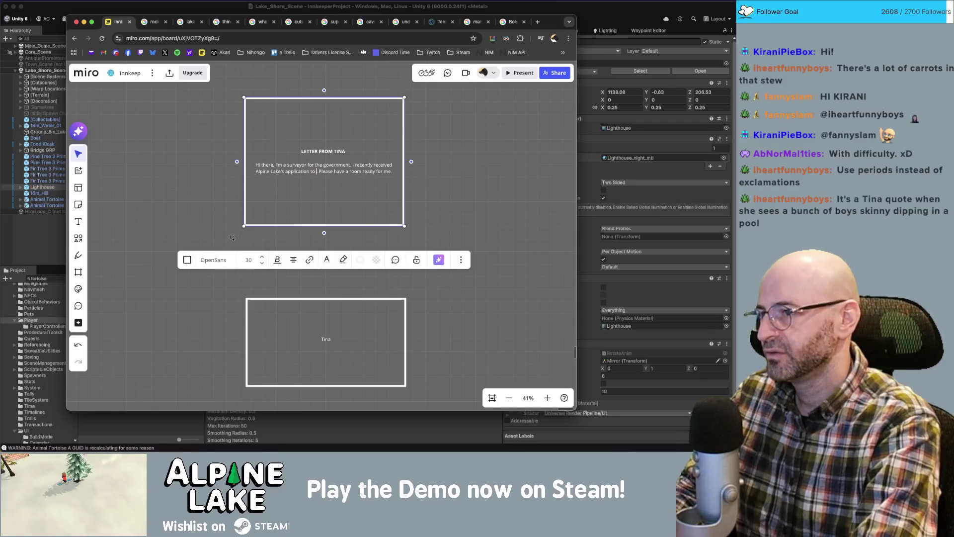
{"action": "type", "text": "d national forest.."}
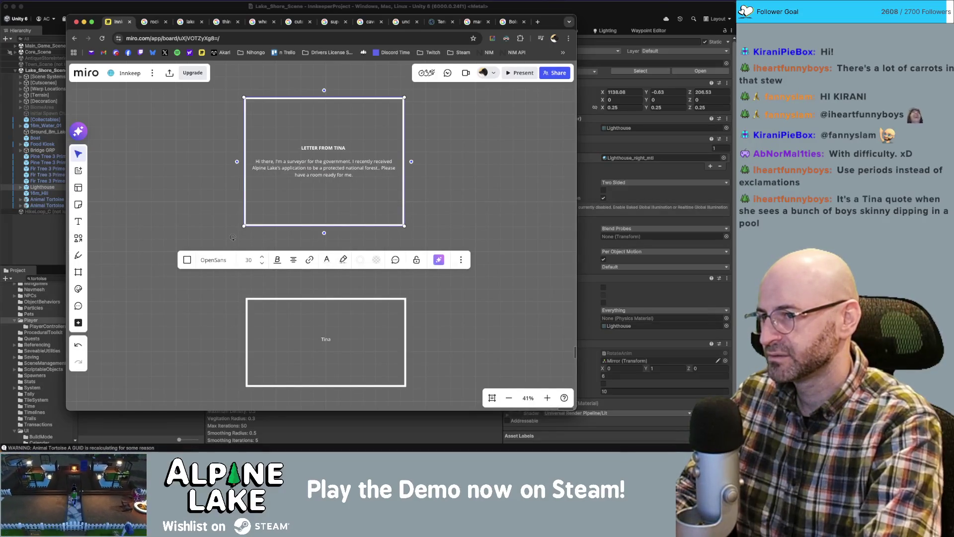
Change the closing sentence to 'I will need a room for a few days.'.
{"action": "key", "text": "Delete"}
{"action": "key", "text": "shift+super+Down"}
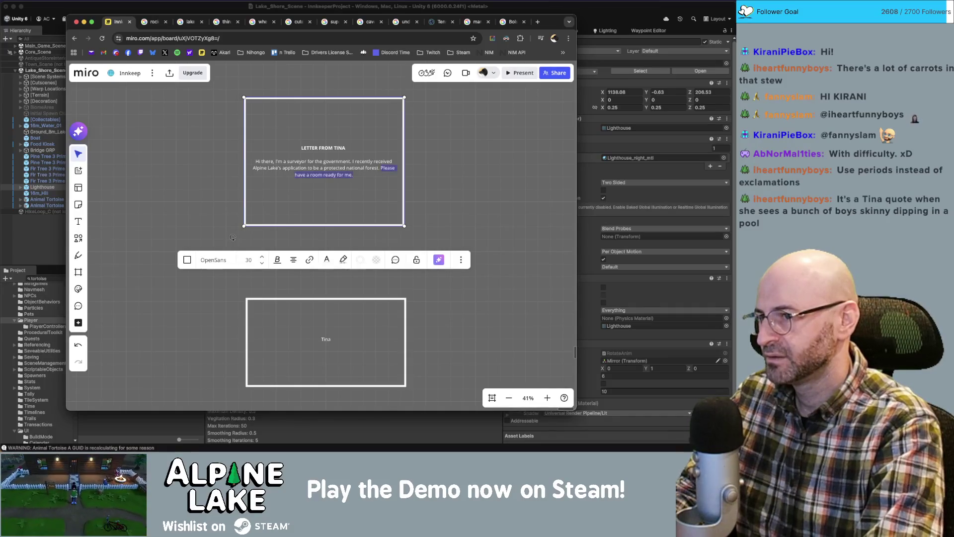
{"action": "type", "text": "I will need . room"}
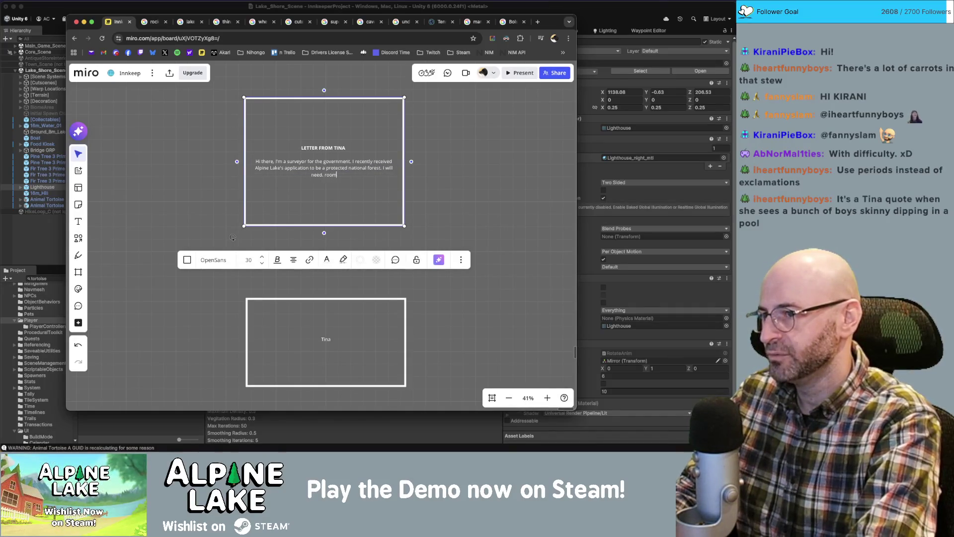
{"action": "key", "text": "BackSpace"}
{"action": "key", "text": "BackSpace"}
{"action": "key", "text": "BackSpace"}
{"action": "type", "text": "a roo"}
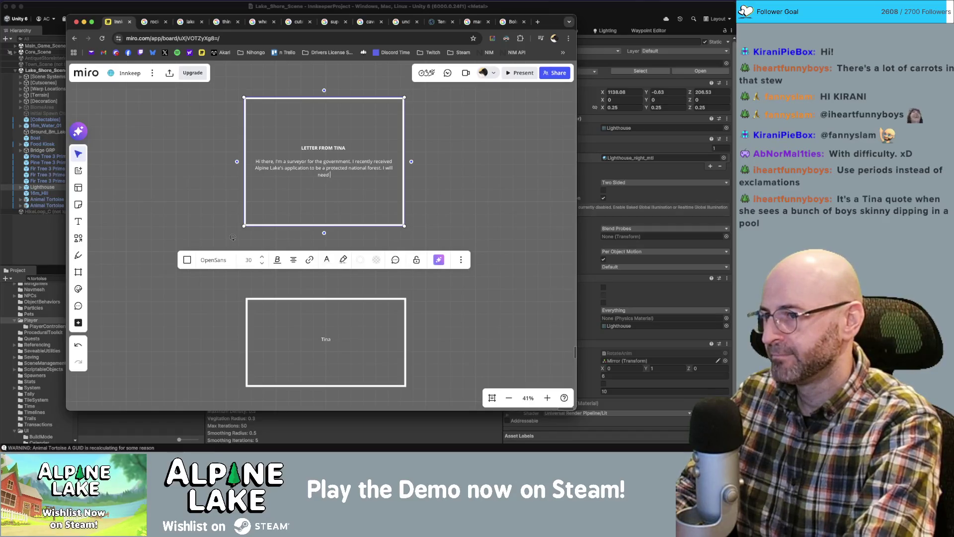
{"action": "type", "text": "m for a few days"}
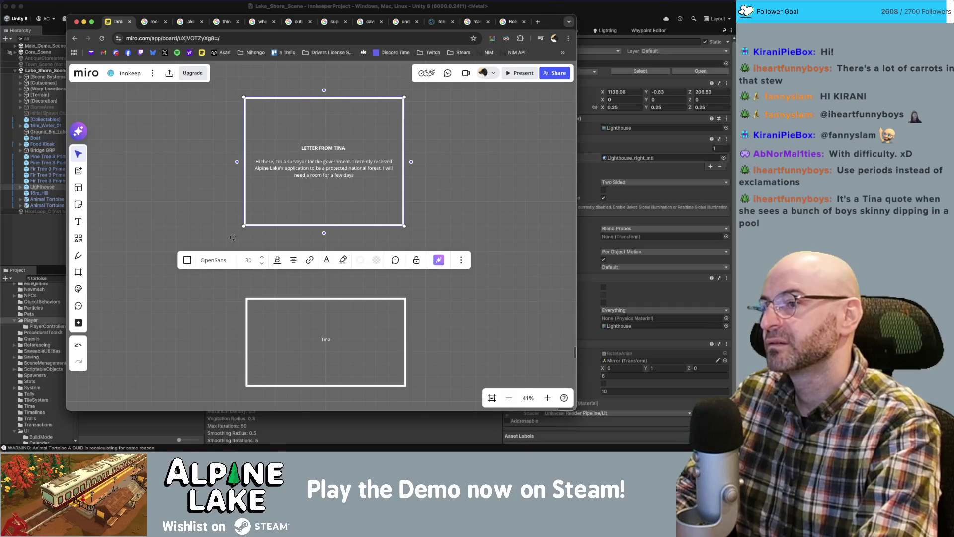
{"action": "type", "text": "."}
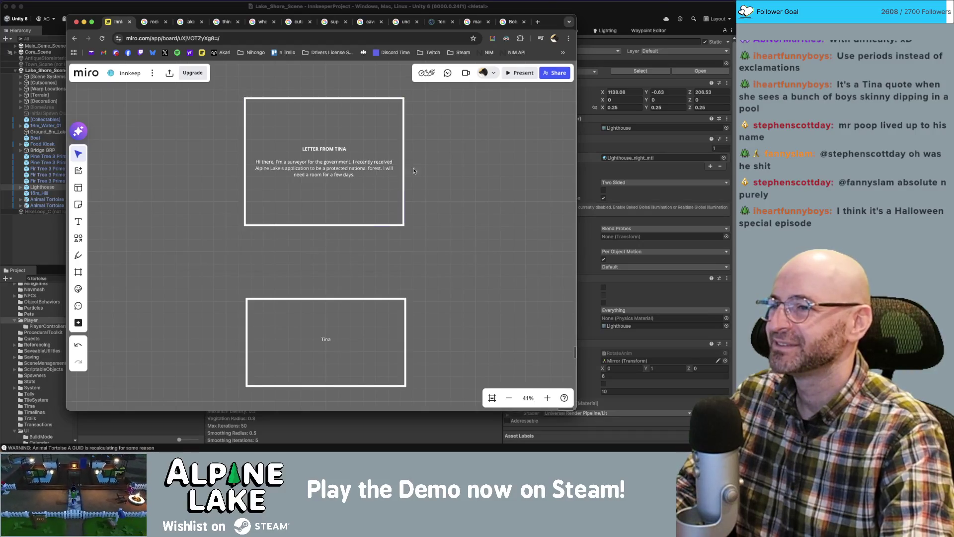
Shorten the letter card to fit its text and move the Tina card up beneath it.
{"action": "mouse_move", "coordinate": [369, 223]}
{"action": "left_mouse_down"}
{"action": "mouse_move", "coordinate": [370, 180]}
{"action": "mouse_move", "coordinate": [369, 194]}
{"action": "left_mouse_up"}
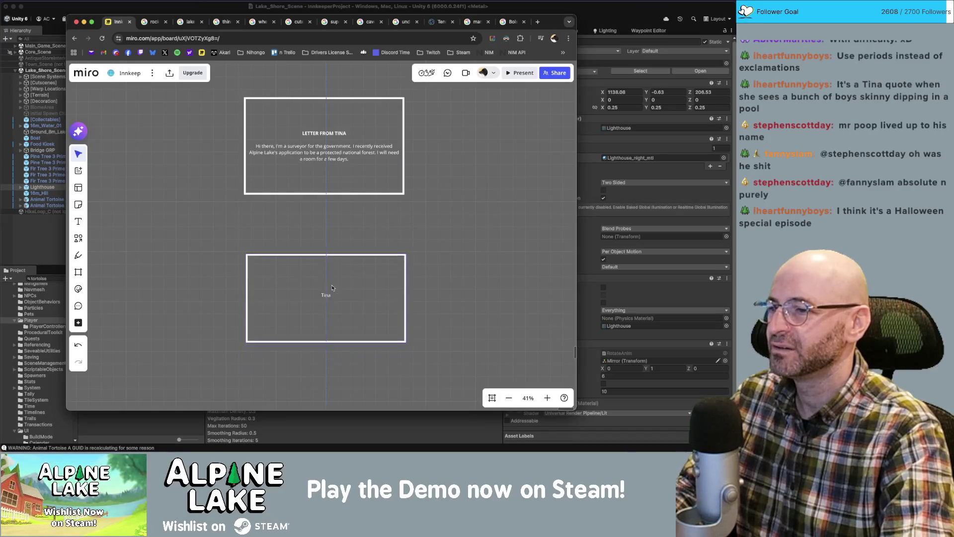
{"action": "left_click_drag", "start_coordinate": [327, 335], "coordinate": [328, 256]}
{"action": "double_click", "coordinate": [361, 264]}
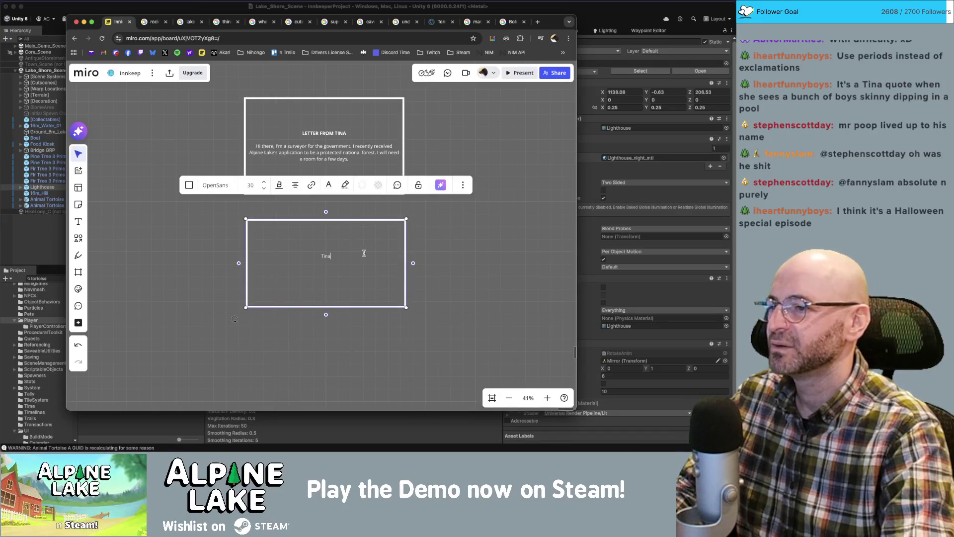
{"action": "key", "text": "Return"}
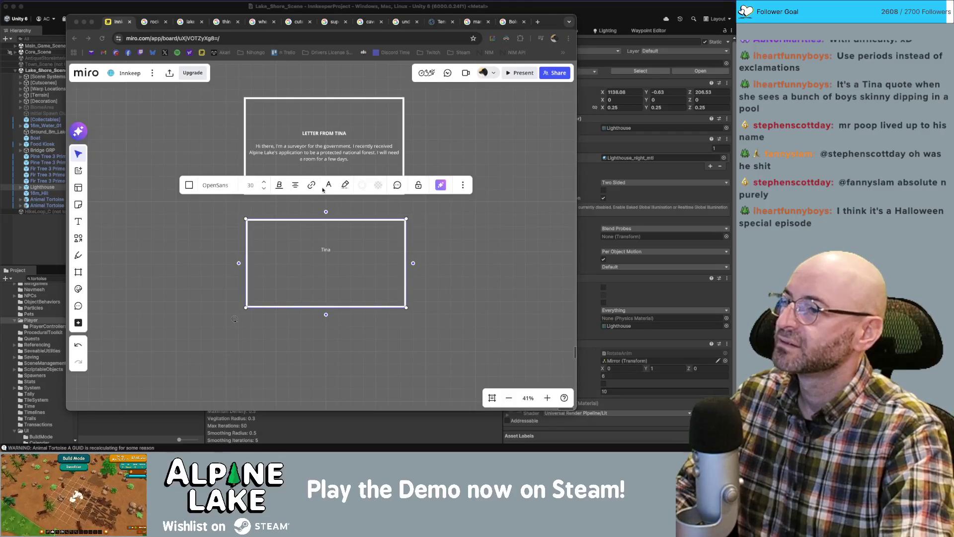
{"action": "left_click", "coordinate": [337, 263]}
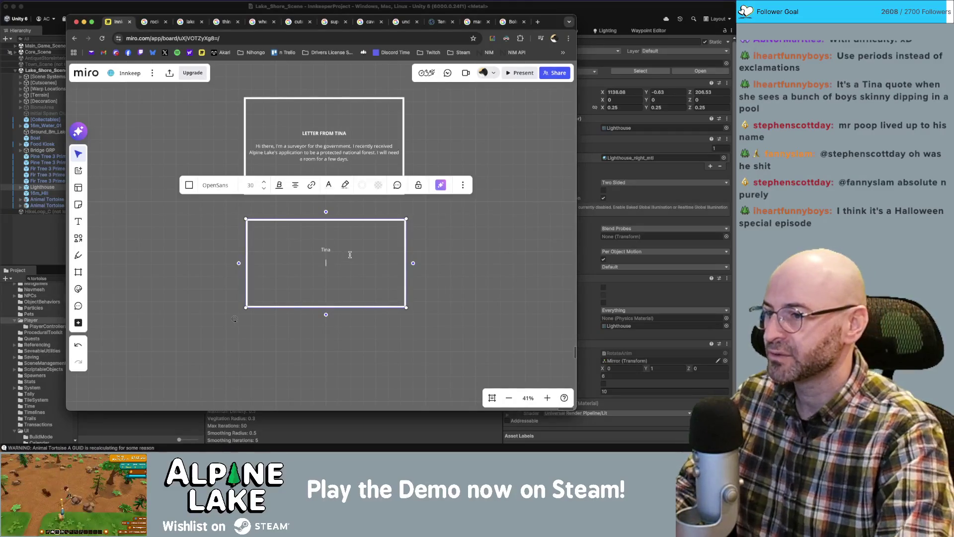
{"action": "key", "text": "BackSpace"}
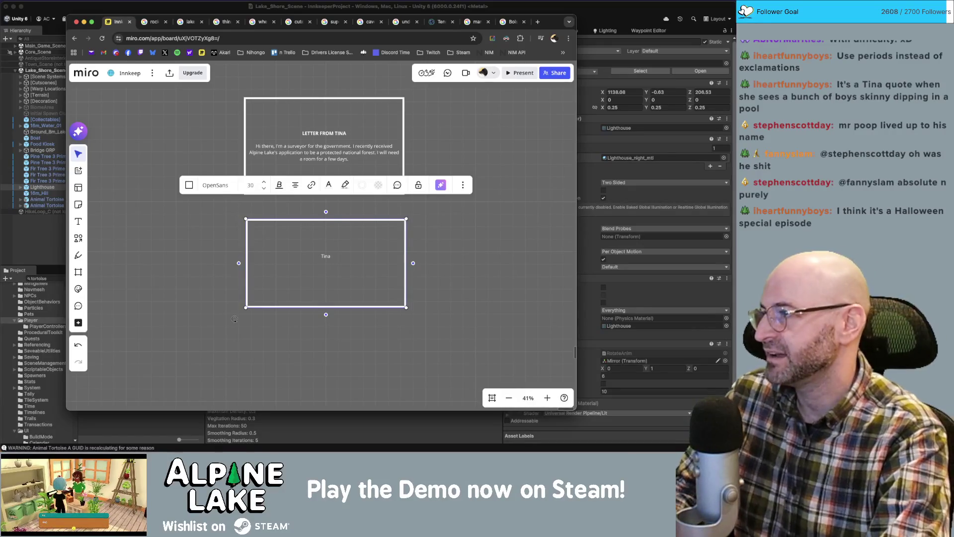
{"action": "key", "text": "Return"}
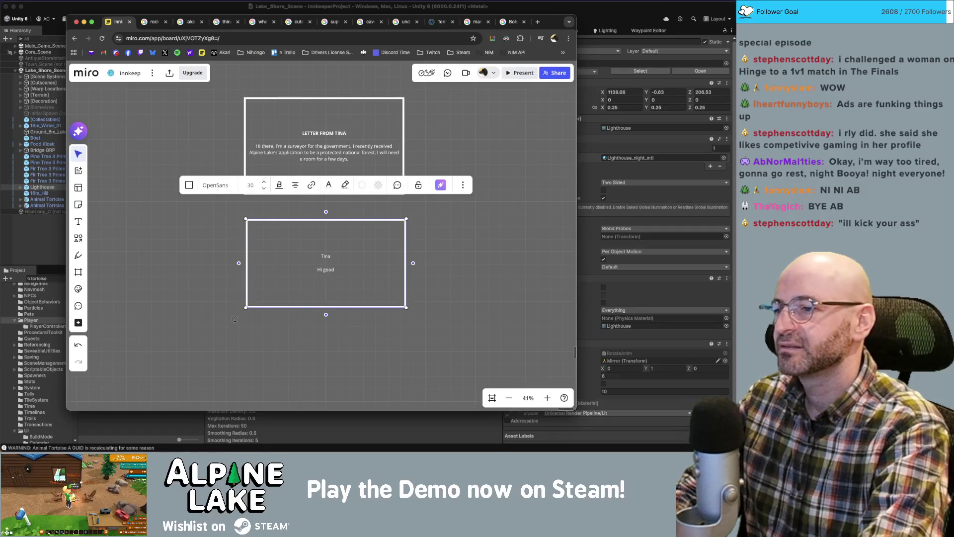
Write Tina's lines: 'Hi good day to you.', 'I'm [em4]Tina[/em4].', and her plan to survey and assess the park.
{"action": "type", "text": "ood d"}
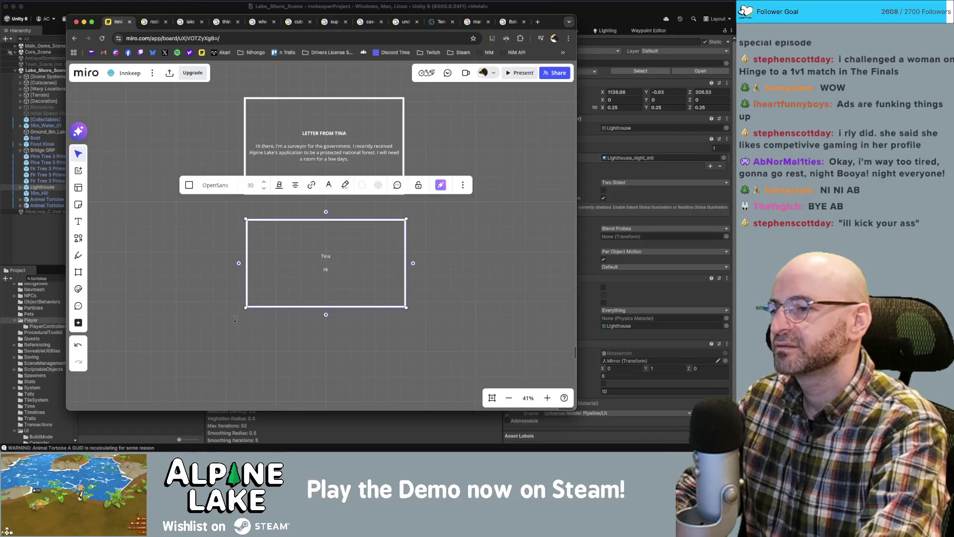
{"action": "type", "text": "ay to you"}
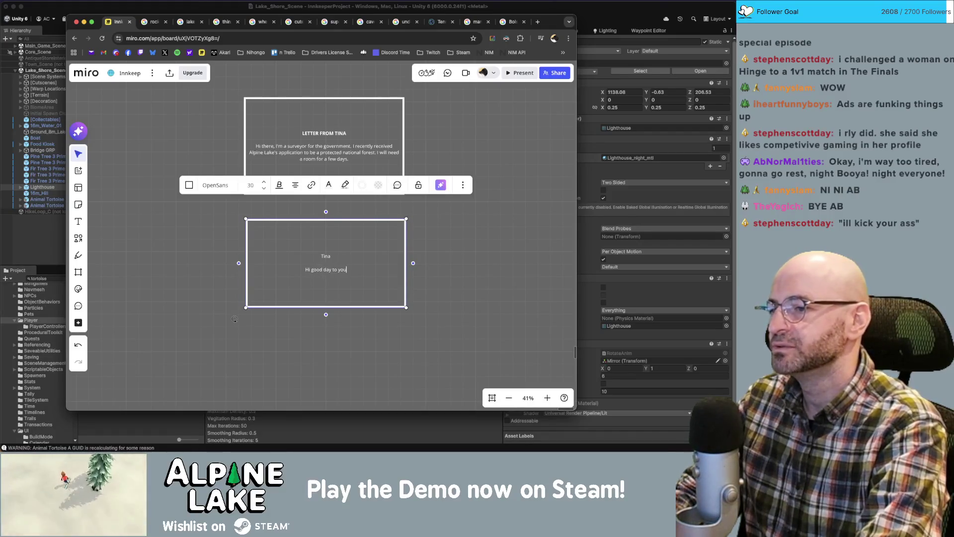
{"action": "type", "text": "."}
{"action": "key", "text": "Return"}
{"action": "key", "text": "Return"}
{"action": "type", "text": "I'm [em4]Tina"}
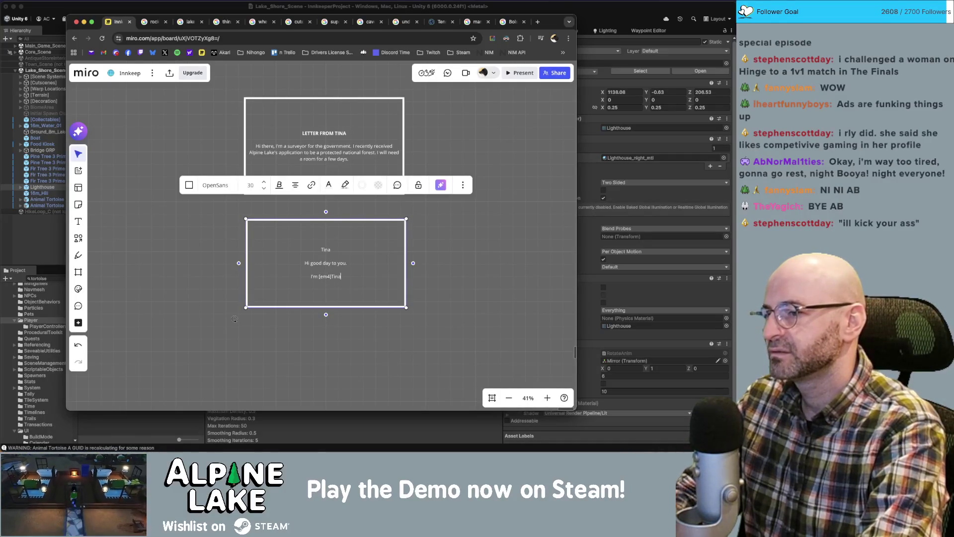
{"action": "type", "text": "[/em4]."}
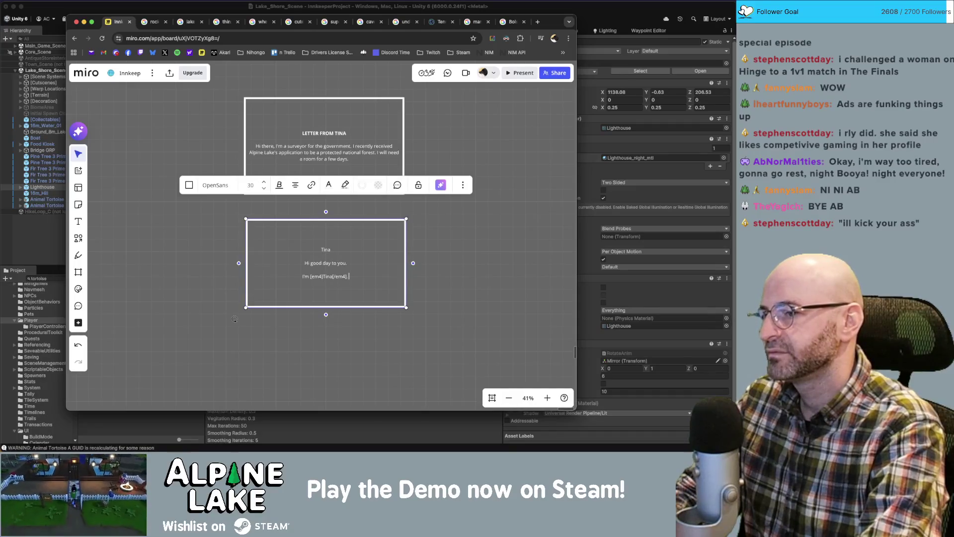
{"action": "key", "text": "Return"}
{"action": "type", "text": "I'm here"}
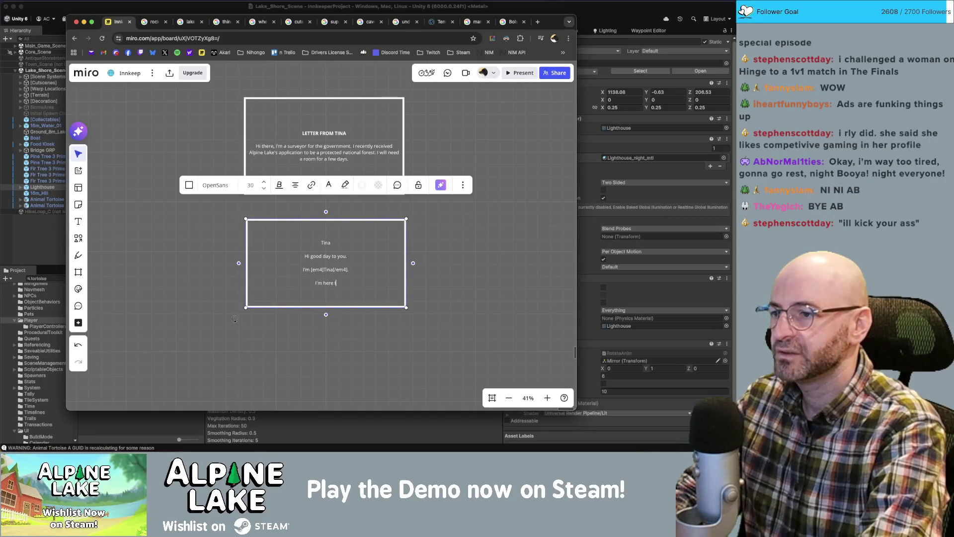
{"action": "type", "text": "o survey the land and "}
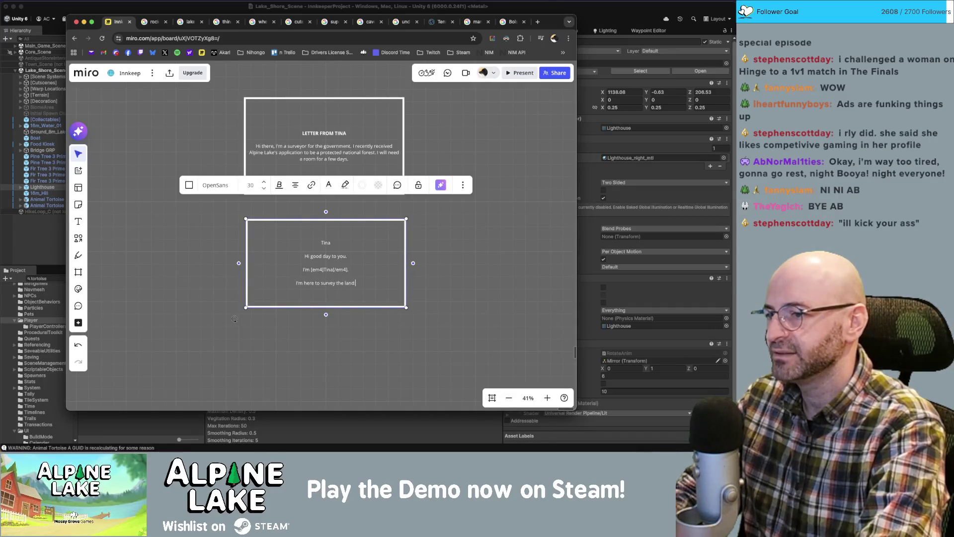
{"action": "type", "text": "get an assessment of"}
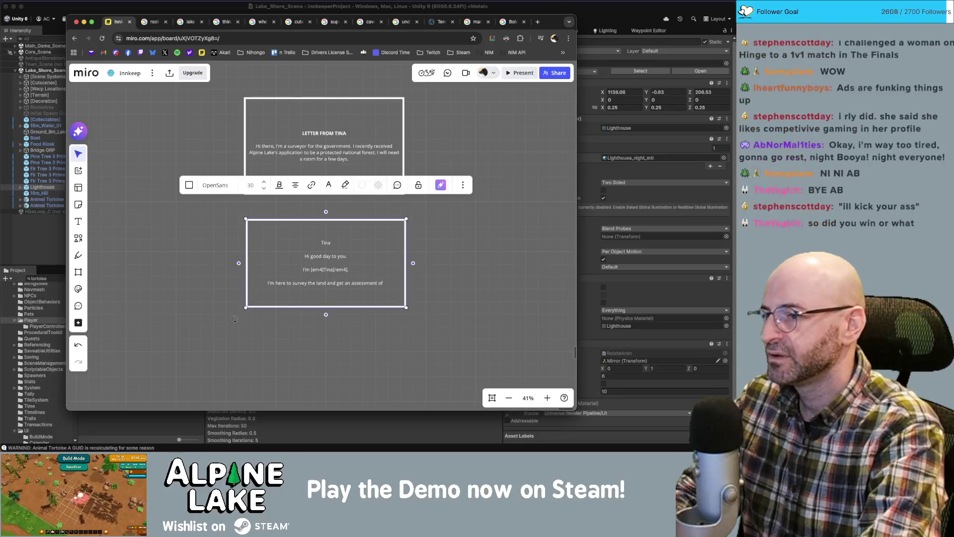
{"action": "type", "text": " the Park"}
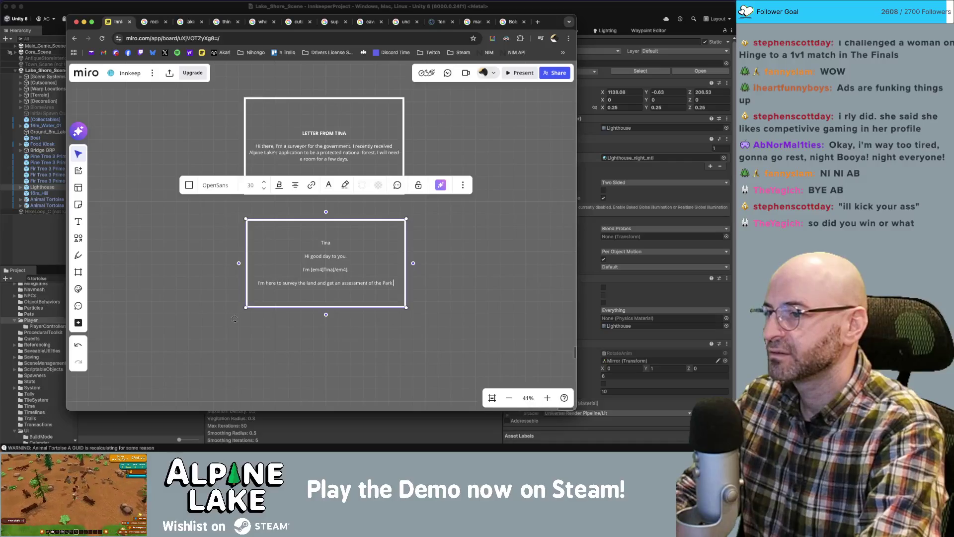
{"action": "key", "text": "BackSpace"}
{"action": "key", "text": "BackSpace"}
{"action": "key", "text": "BackSpace"}
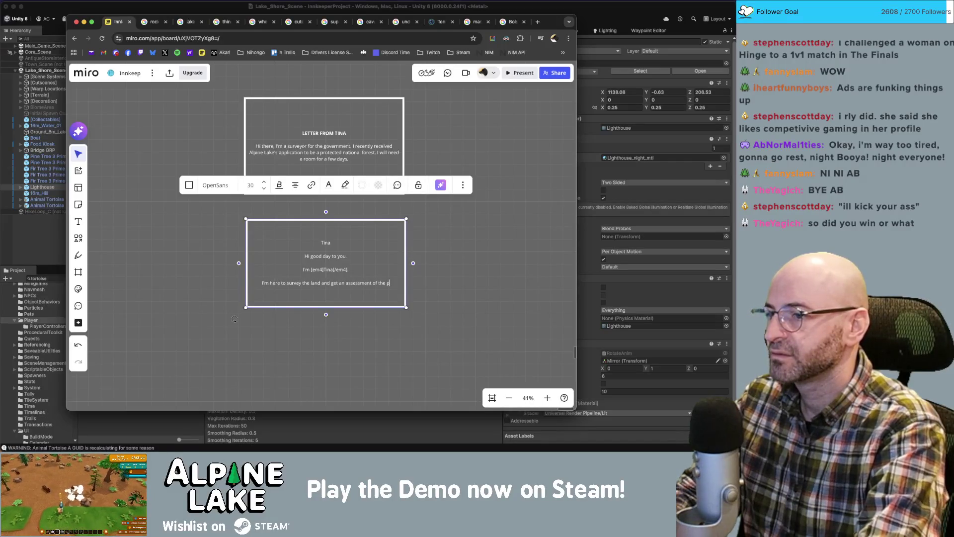
{"action": "type", "text": "park"}
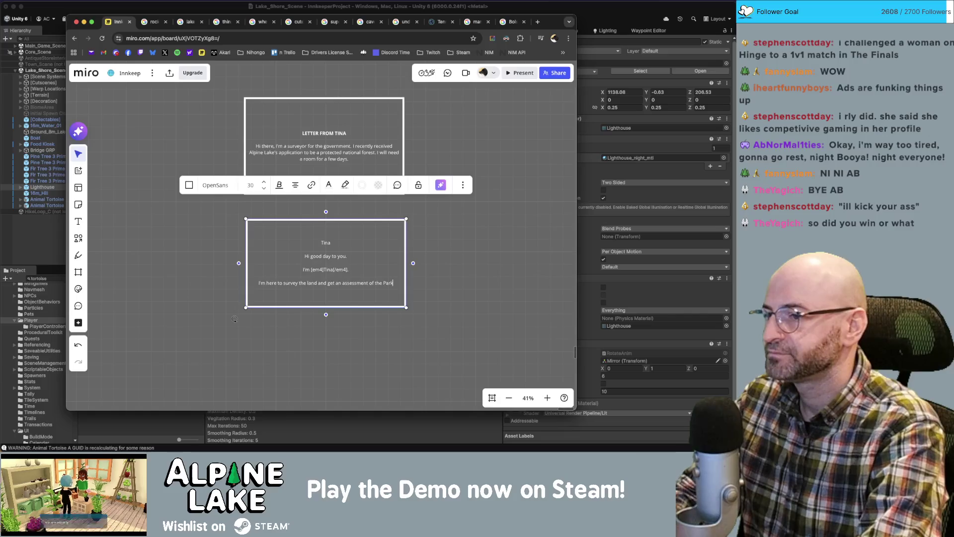
{"action": "type", "text": "."}
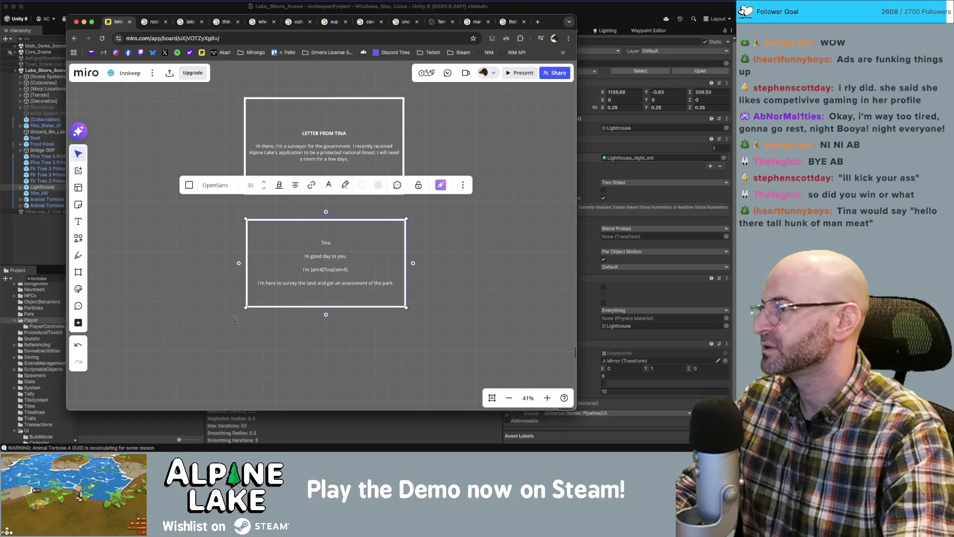
{"action": "key", "text": "super+Tab"}
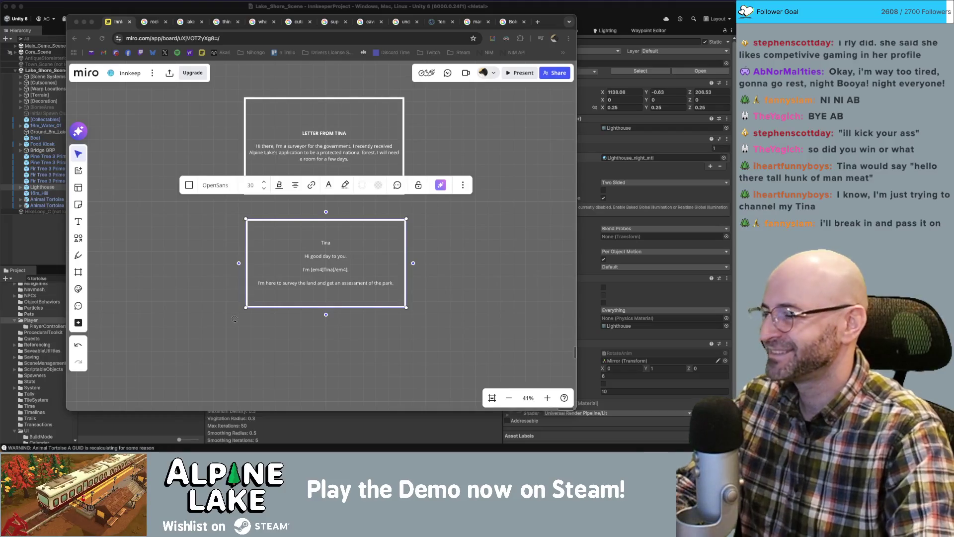
Rewrite Tina's greeting line as the hesitant 'Uhhhhhhhhhhh hi.'.
{"action": "left_click", "coordinate": [368, 283]}
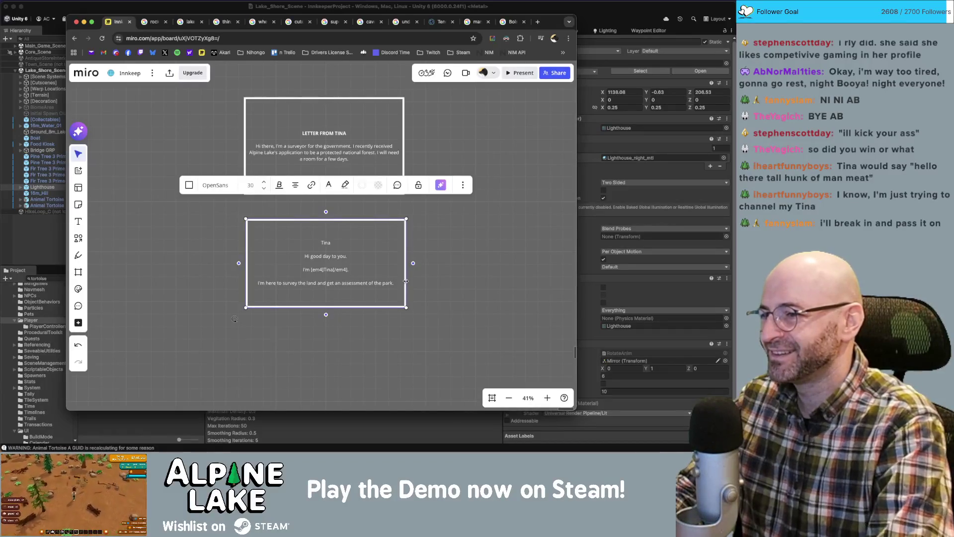
{"action": "type", "text": "Uhh........."}
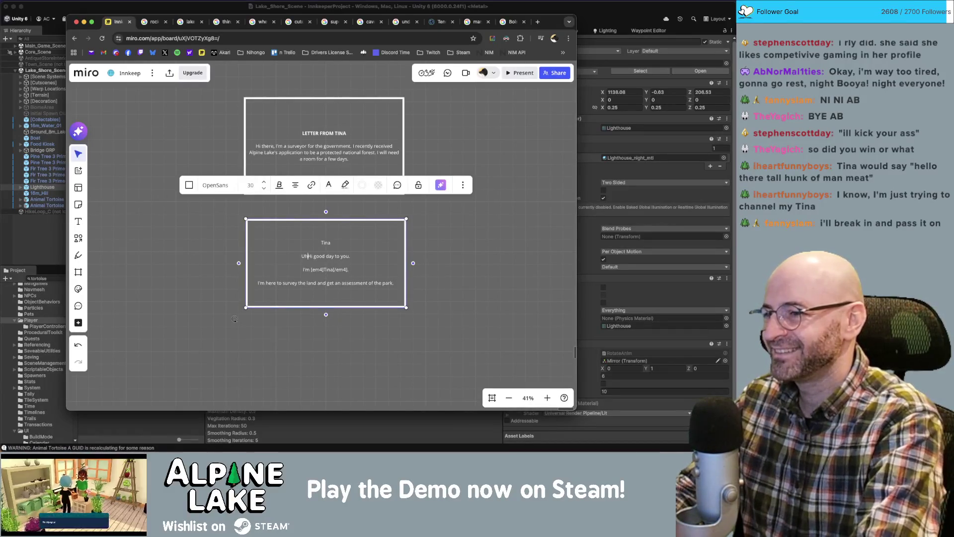
{"action": "key", "text": "BackSpace"}
{"action": "key", "text": "BackSpace"}
{"action": "key", "text": "BackSpace"}
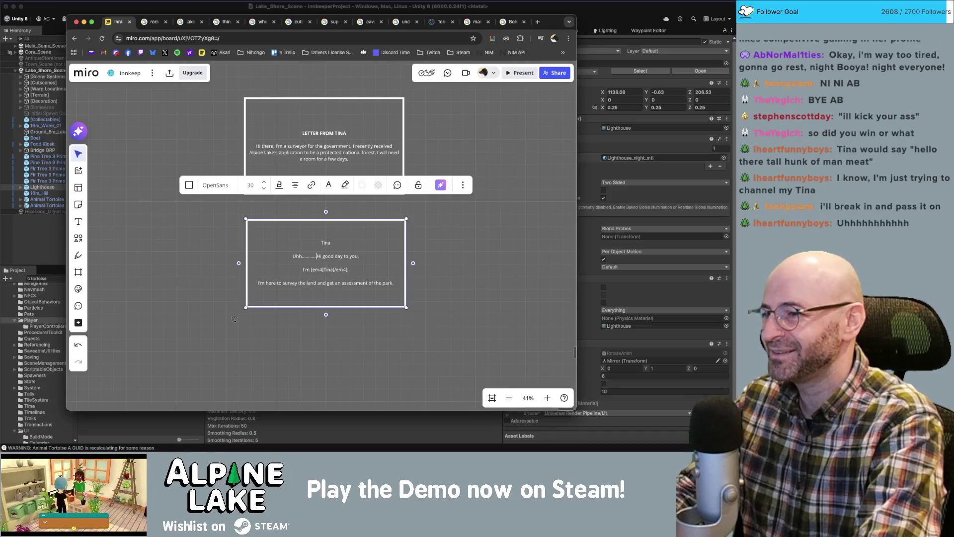
{"action": "key", "text": "BackSpace"}
{"action": "type", "text": "hhhgggg"}
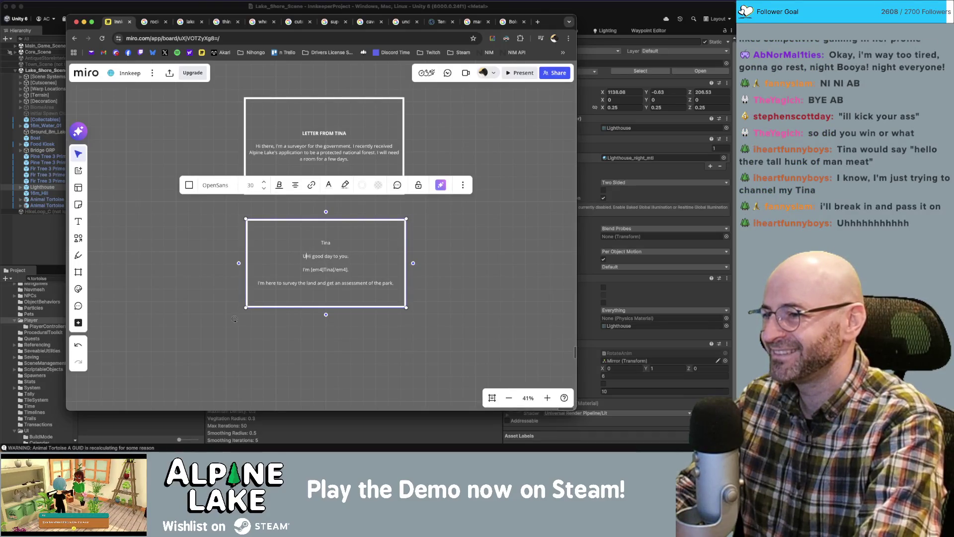
{"action": "type", "text": "ggg"}
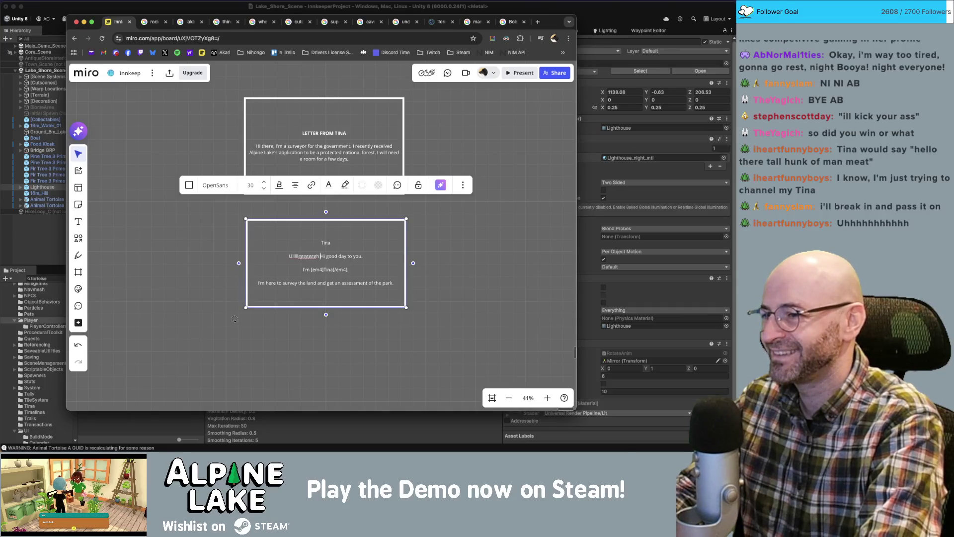
{"action": "key", "text": "Delete"}
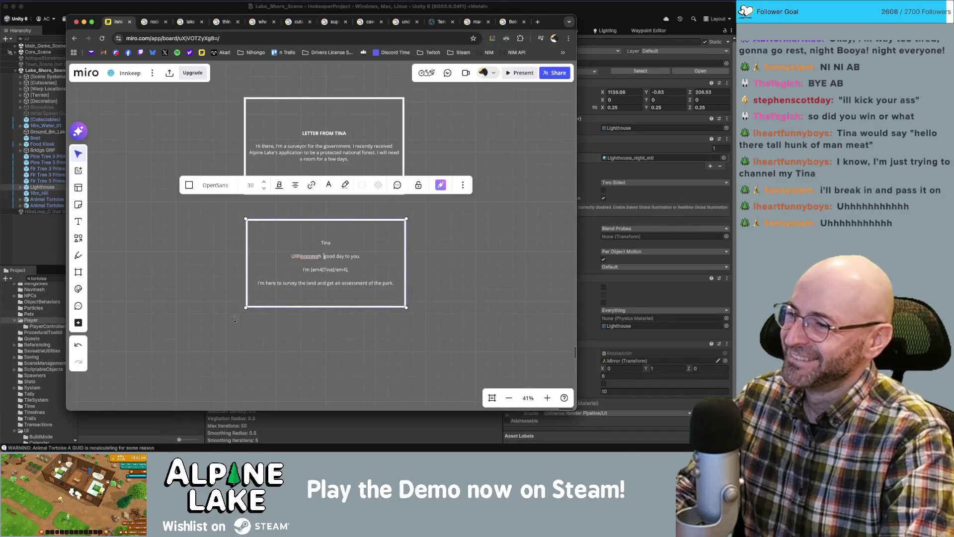
{"action": "key", "text": "shift+End"}
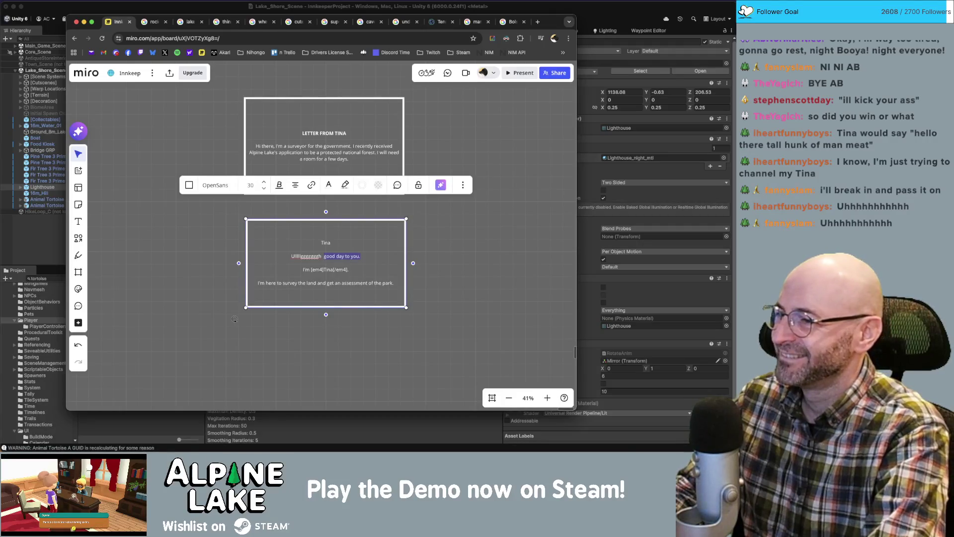
{"action": "key", "text": "Left"}
{"action": "key", "text": "BackSpace"}
{"action": "key", "text": "BackSpace"}
{"action": "key", "text": "BackSpace"}
{"action": "type", "text": "H"}
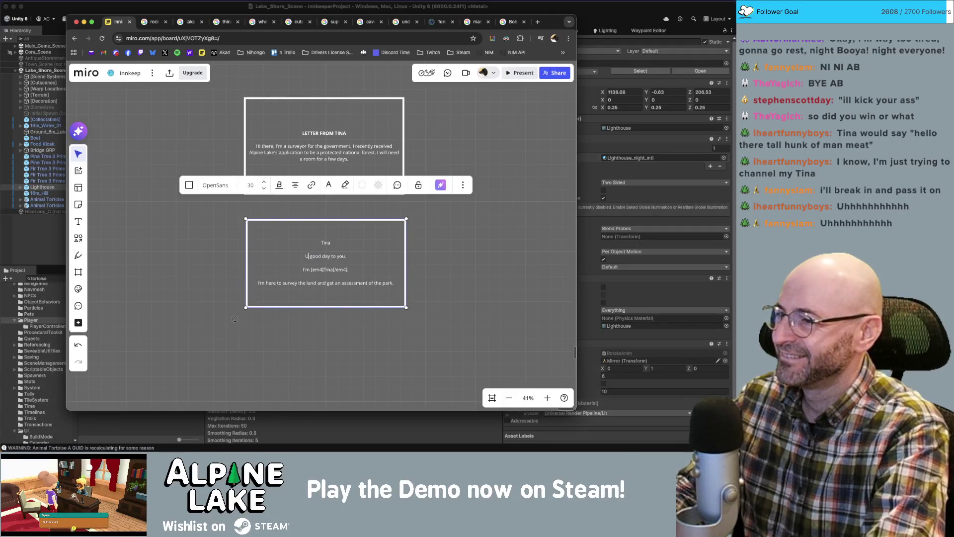
{"action": "type", "text": "hhhhhhhhhh h"}
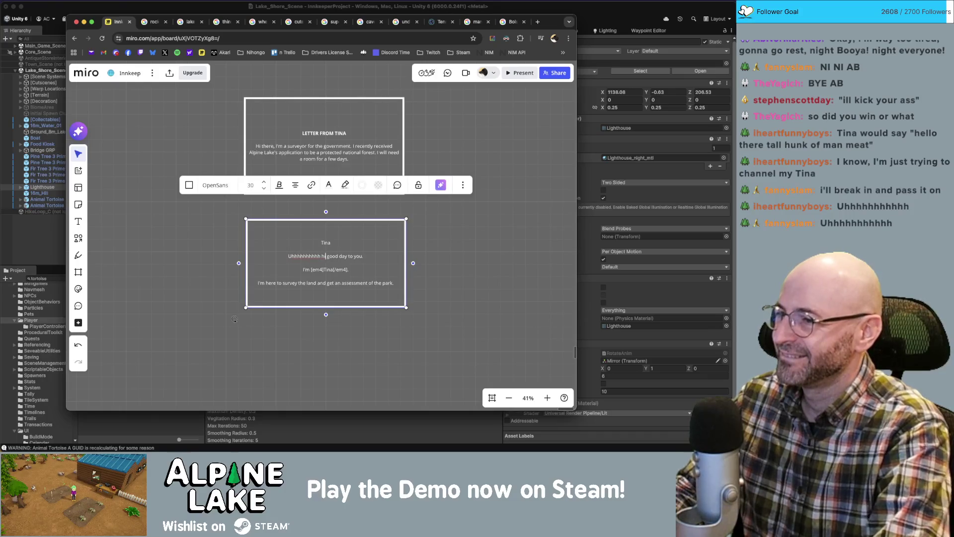
{"action": "key", "text": "shift+End"}
{"action": "key", "text": "Delete"}
{"action": "type", "text": "i"}
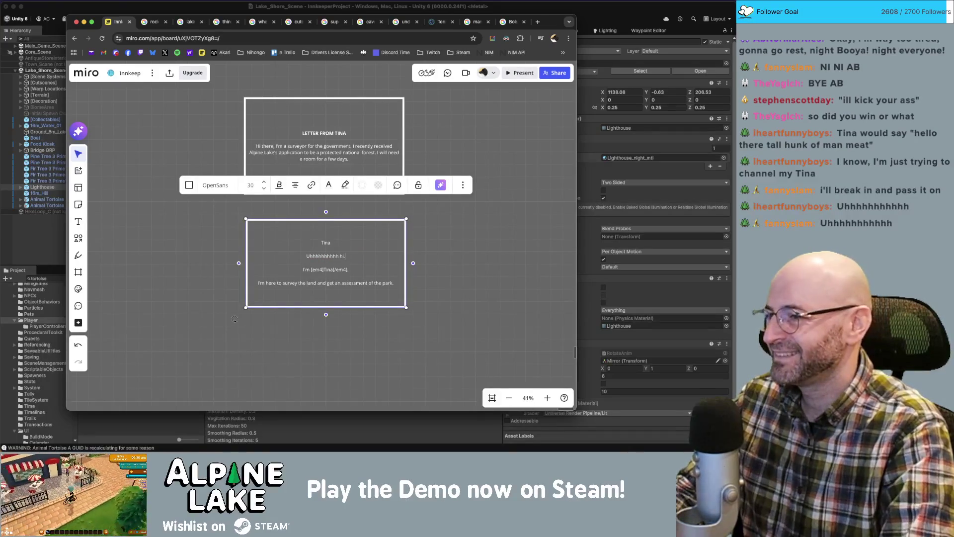
Add a full stop at the end of the survey line.
{"action": "key", "text": "Down"}
{"action": "key", "text": "End"}
{"action": "key", "text": "Left"}
{"action": "key", "text": "Left"}
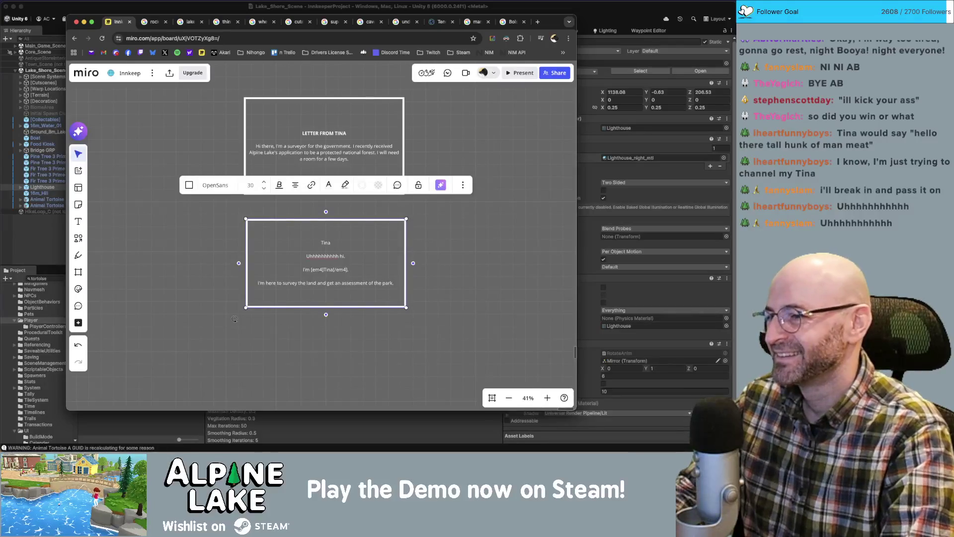
{"action": "key", "text": "Down"}
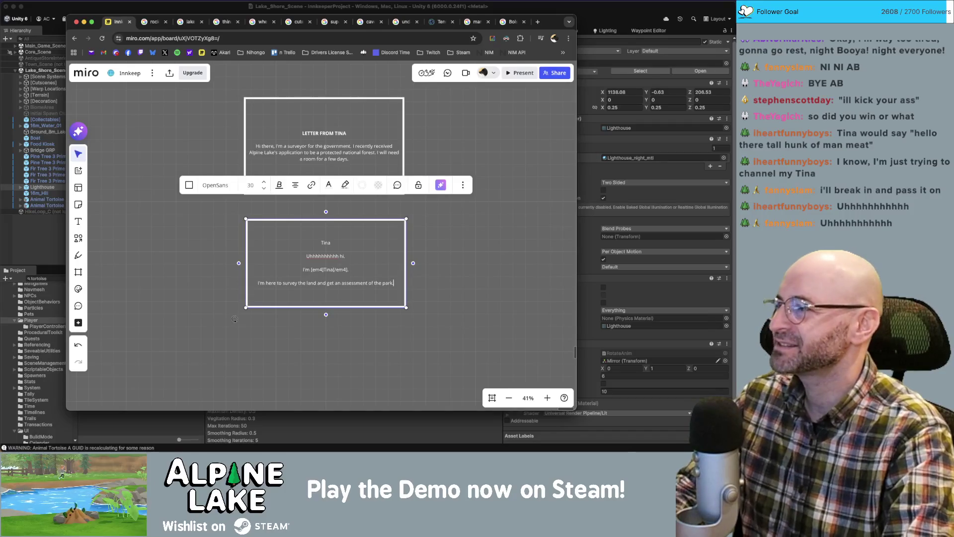
{"action": "type", "text": "."}
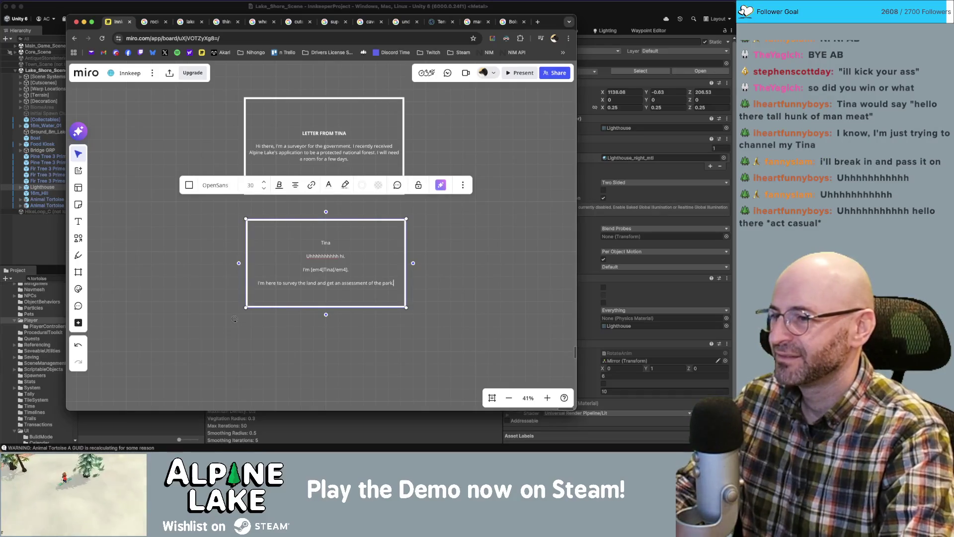
{"action": "key", "text": "Up"}
{"action": "key", "text": "Up"}
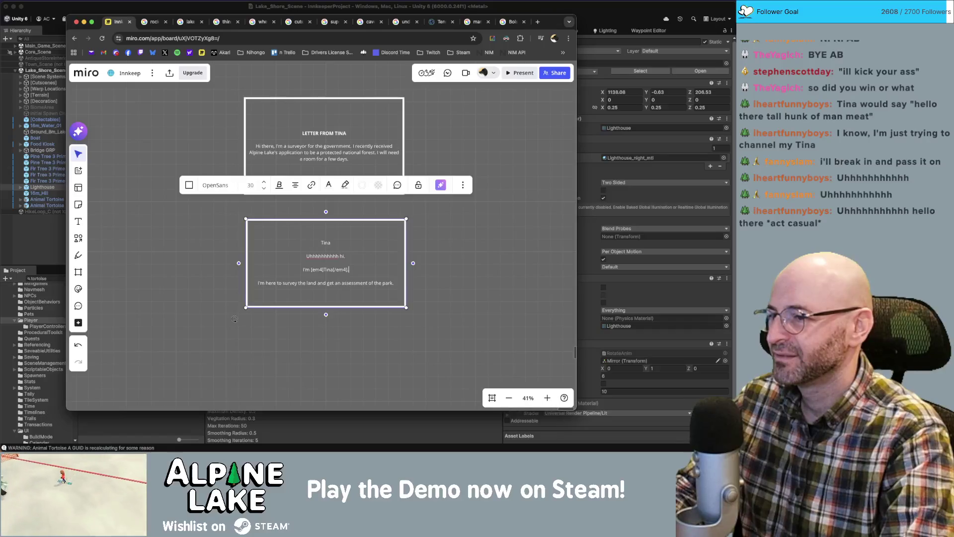
Add 'Sorry for yelling.' and replace the survey line with '*Get it together Tina*'.
{"action": "key", "text": "Return"}
{"action": "type", "text": "Sorry."}
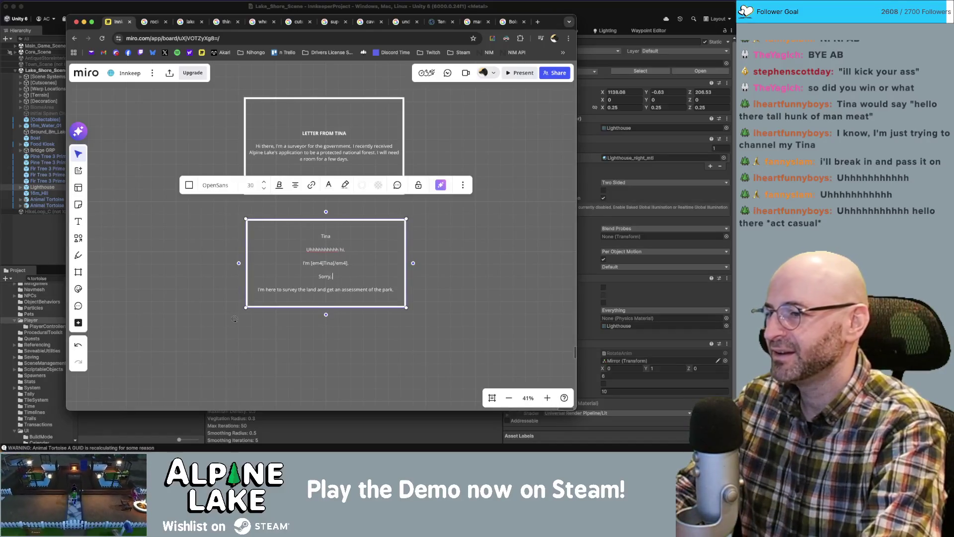
{"action": "type", "text": "y for yellin"}
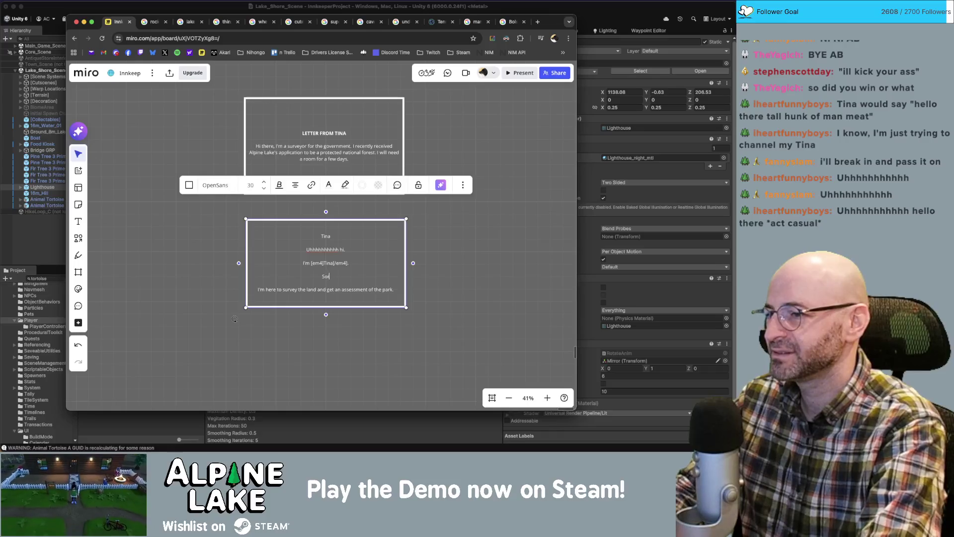
{"action": "type", "text": "g."}
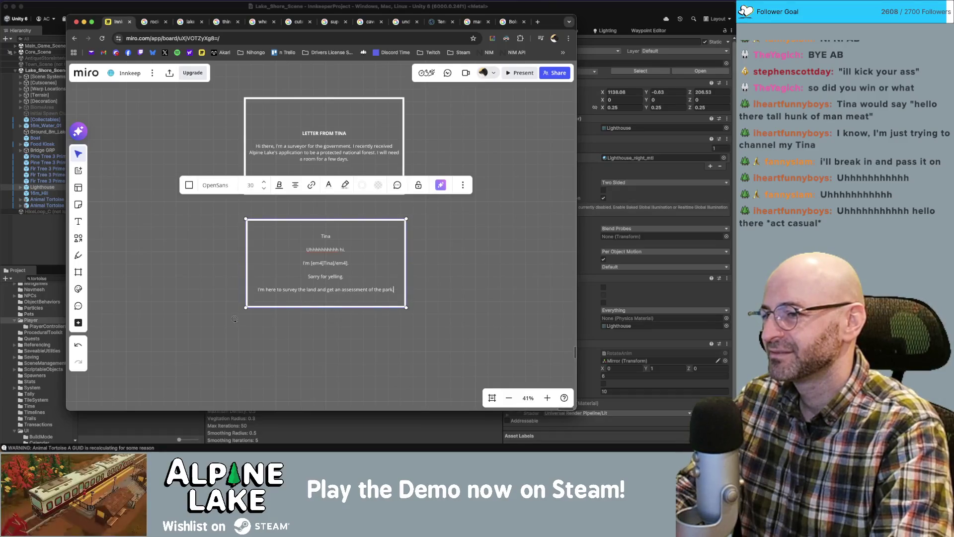
{"action": "key", "text": "super+BackSpace"}
{"action": "type", "text": "*g"}
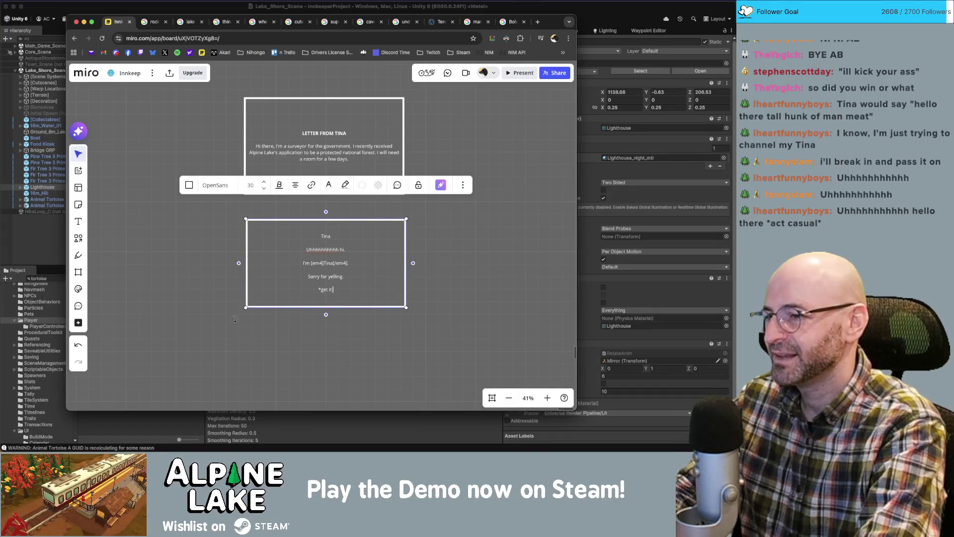
{"action": "type", "text": "et it together t"}
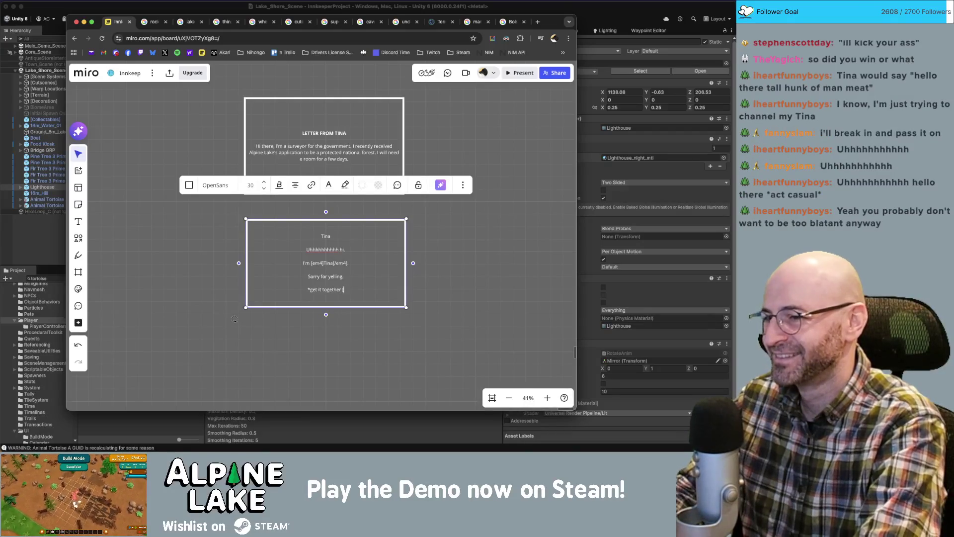
{"action": "key", "text": "BackSpace"}
{"action": "type", "text": "tina*"}
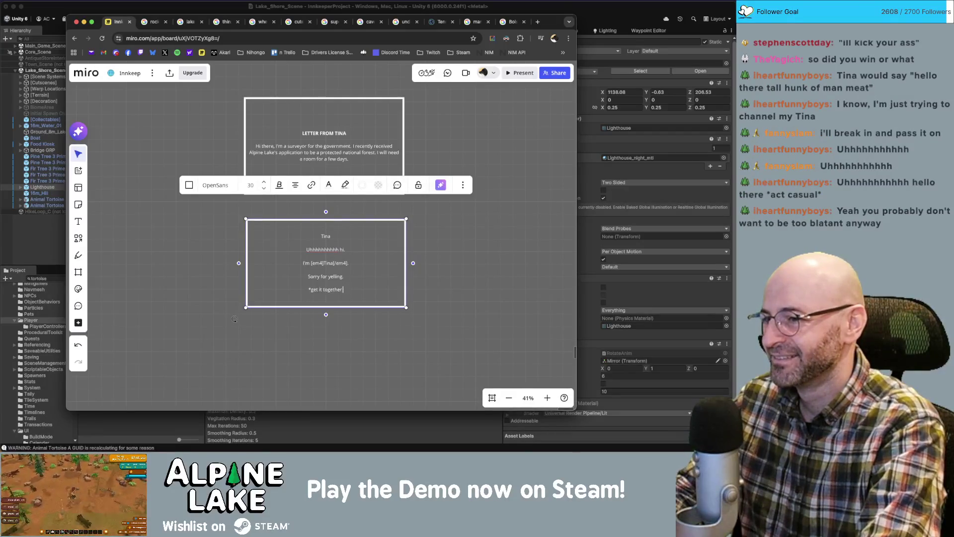
{"action": "key", "text": "Return"}
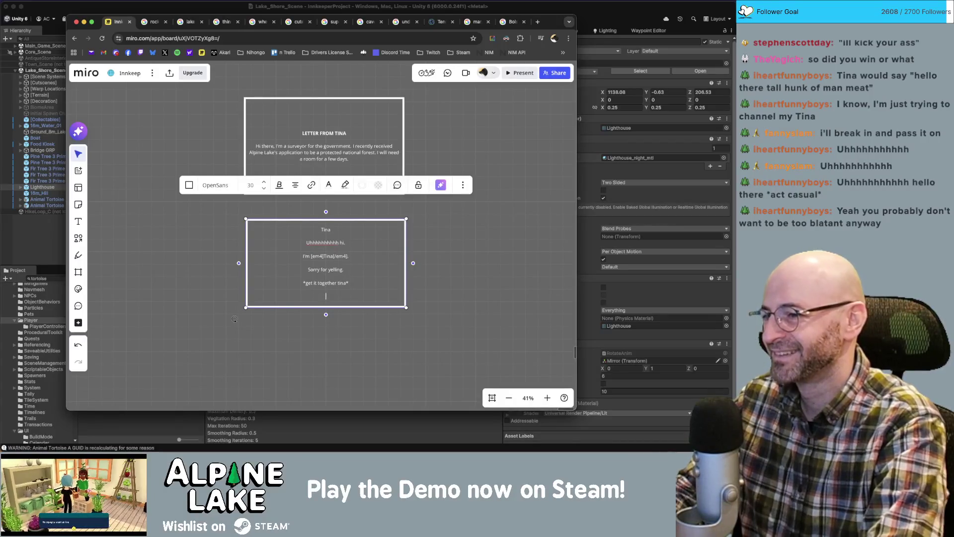
Capitalise 'Get' and 'Tina' in the aside and bold the Tina heading.
{"action": "key", "text": "Escape"}
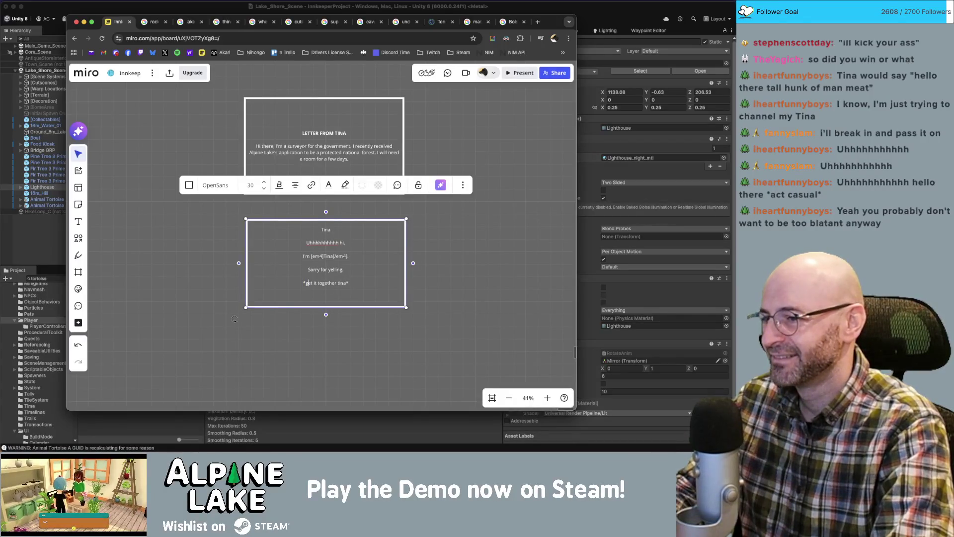
{"action": "key", "text": "BackSpace"}
{"action": "type", "text": "G"}
{"action": "left_click", "coordinate": [339, 283]}
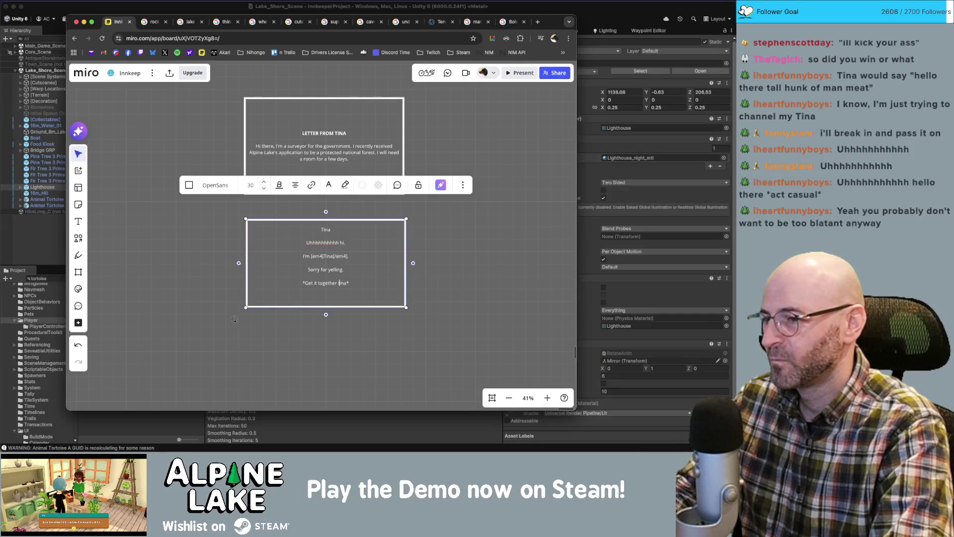
{"action": "key", "text": "Delete"}
{"action": "type", "text": "T"}
{"action": "key", "text": "Return"}
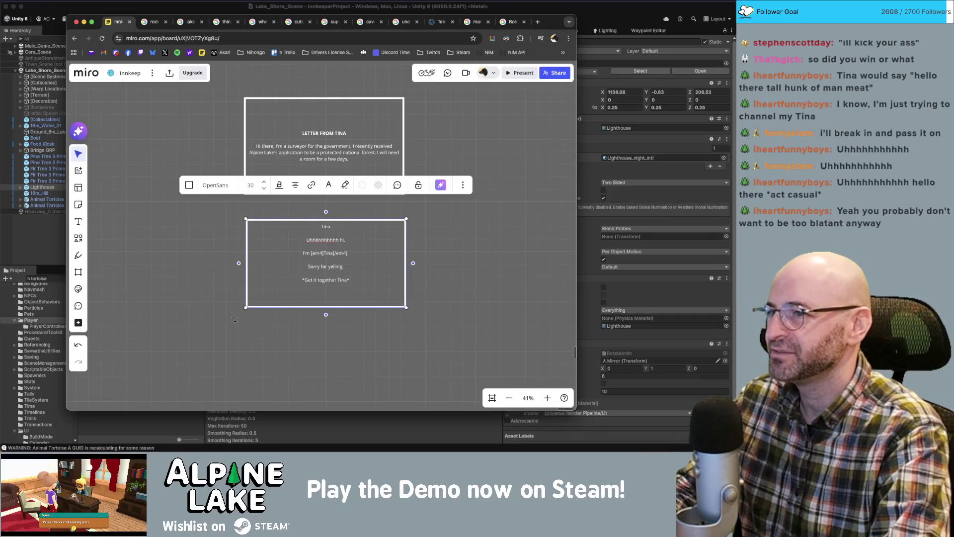
{"action": "key", "text": "ctrl+b"}
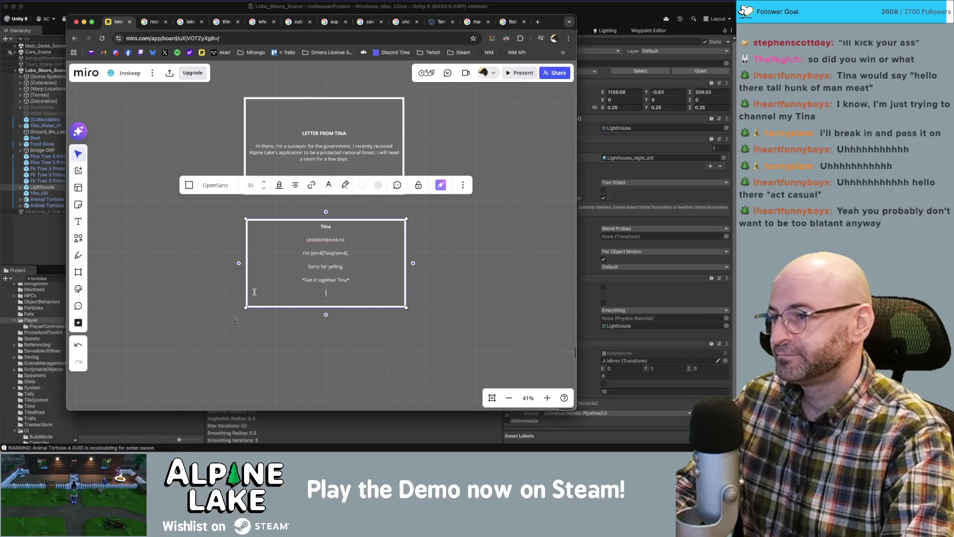
{"action": "key", "text": "Return"}
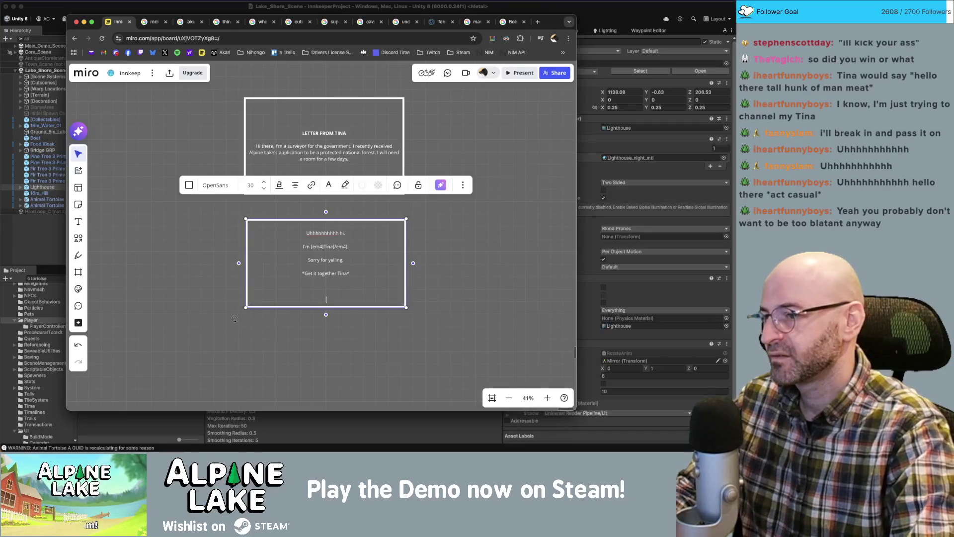
{"action": "key", "text": "BackSpace"}
{"action": "key", "text": "BackSpace"}
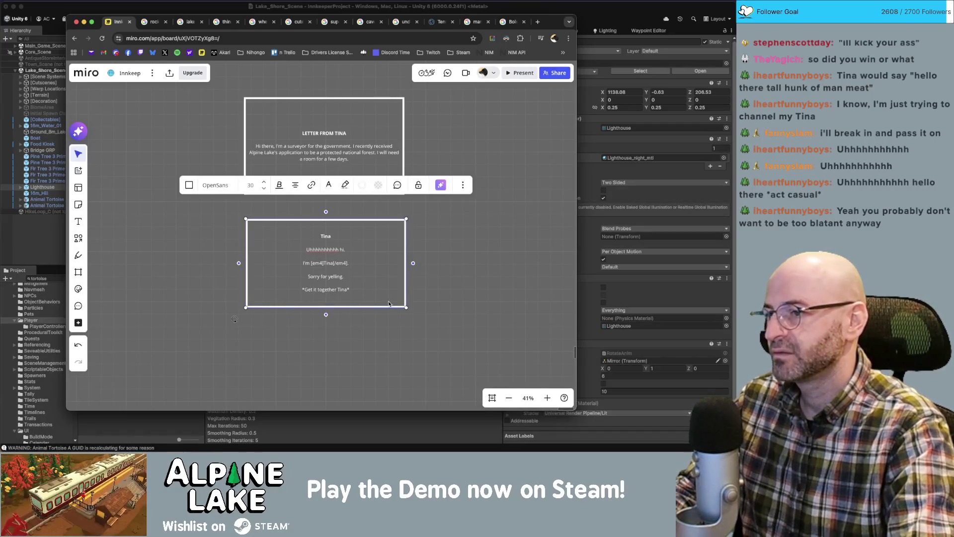
{"action": "key", "text": "Escape"}
{"action": "key", "text": "super+d"}
Replace the copied Tina card's four dialogue lines with 'Hi there!'.
{"action": "scroll", "coordinate": [471, 244], "scroll_direction": "down", "scroll_amount": 2}
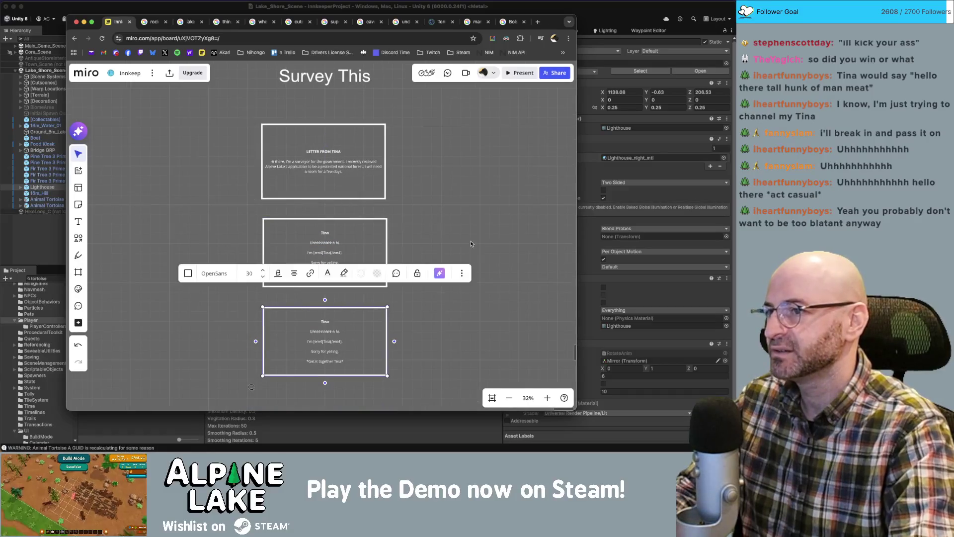
{"action": "scroll", "coordinate": [439, 315], "scroll_direction": "up", "scroll_amount": 5}
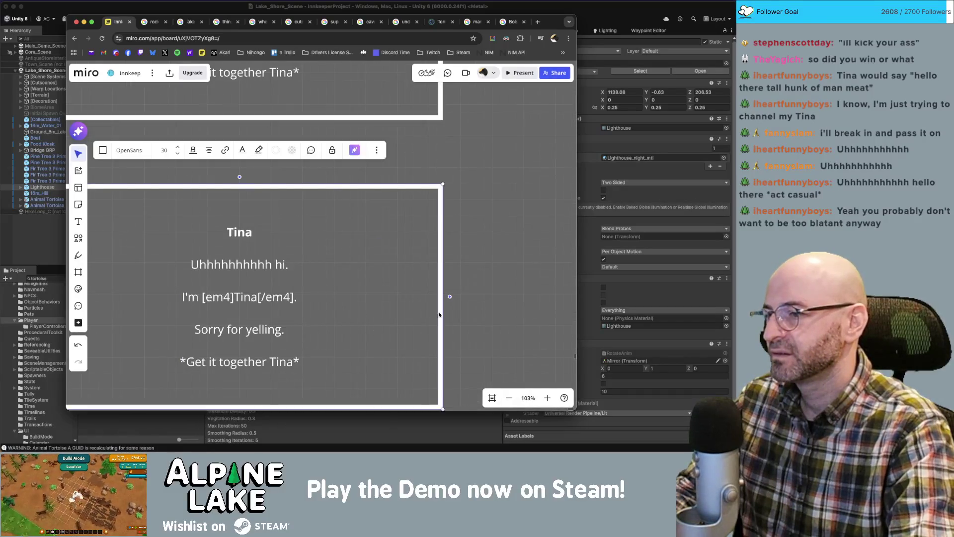
{"action": "scroll", "coordinate": [439, 314], "scroll_direction": "down", "scroll_amount": 2}
{"action": "double_click", "coordinate": [271, 277]}
{"action": "left_click", "coordinate": [332, 311]}
{"action": "left_click_drag", "start_coordinate": [331, 311], "coordinate": [215, 213]}
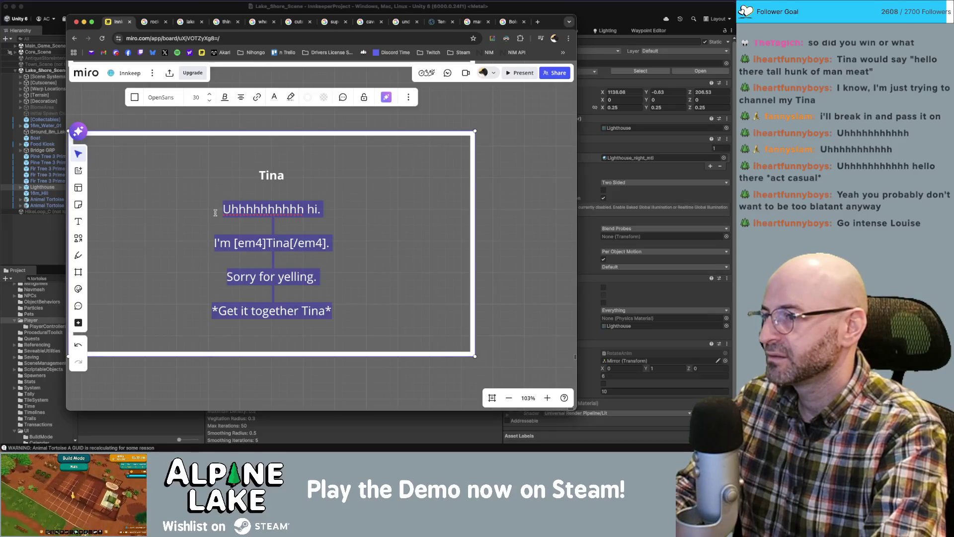
{"action": "type", "text": "Hi there!"}
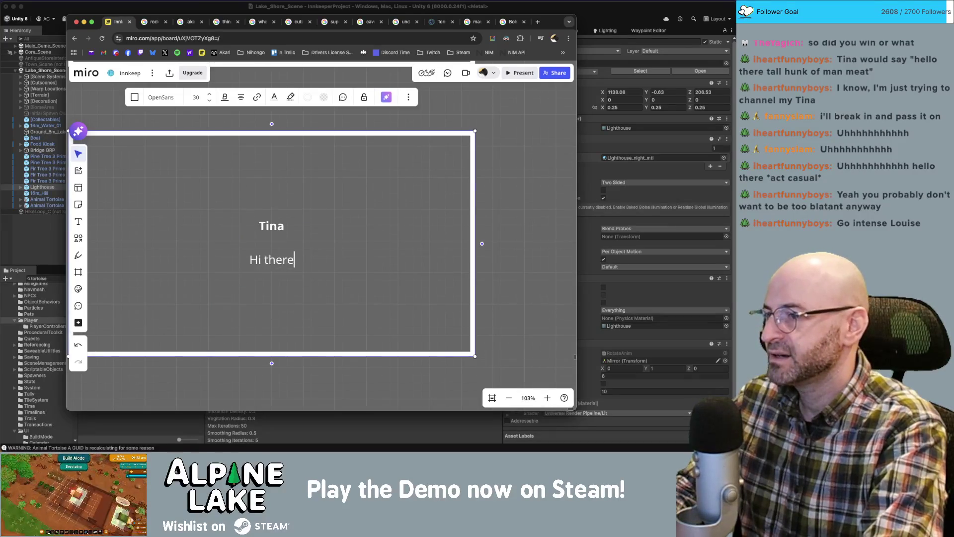
Add a second line reading 'You must be <playerName>' below the greeting.
{"action": "key", "text": "Escape"}
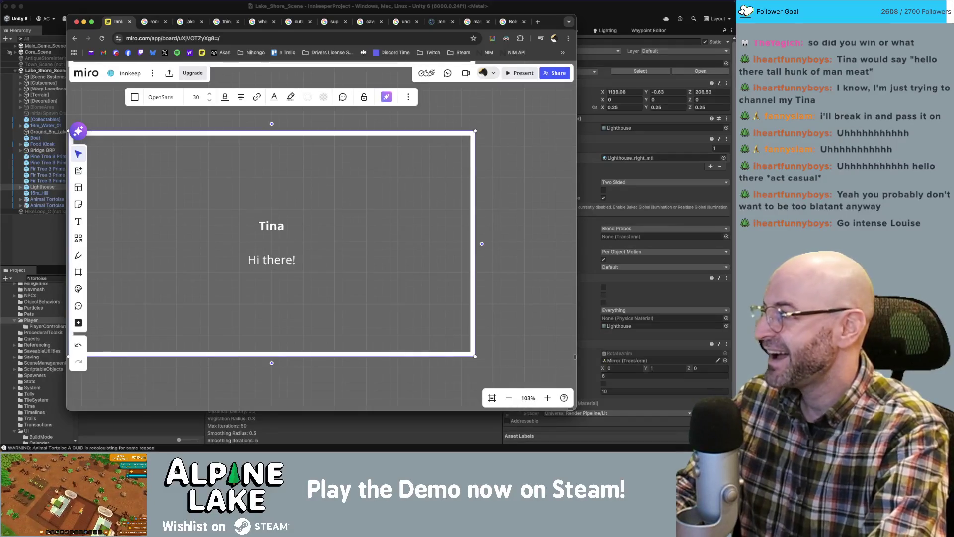
{"action": "key", "text": "Return"}
{"action": "type", "text": "You must"}
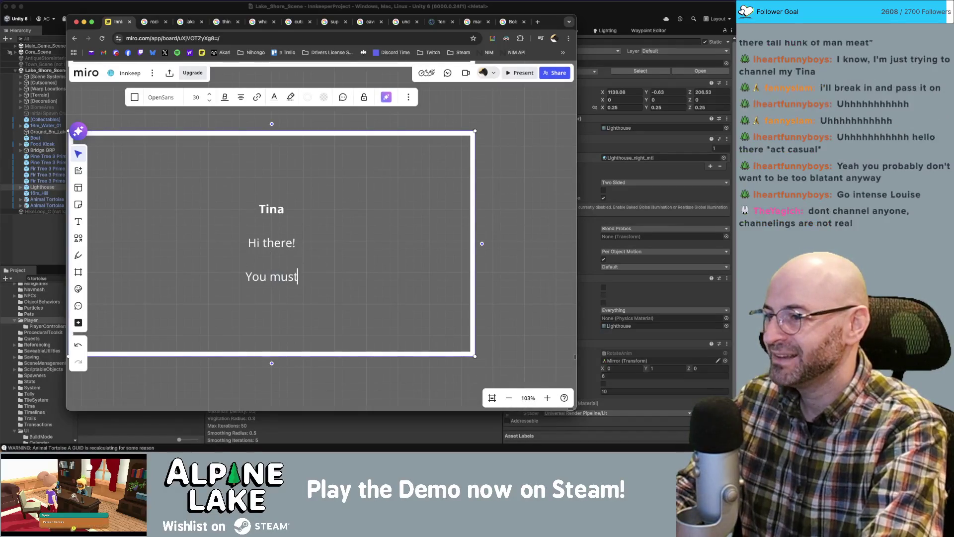
{"action": "type", "text": " be ["}
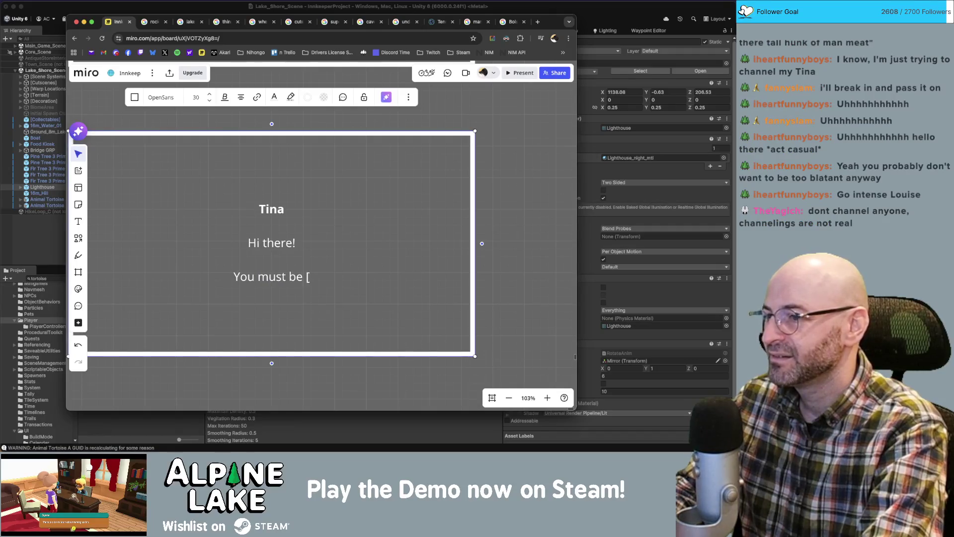
{"action": "key", "text": "BackSpace"}
{"action": "type", "text": "<playern"}
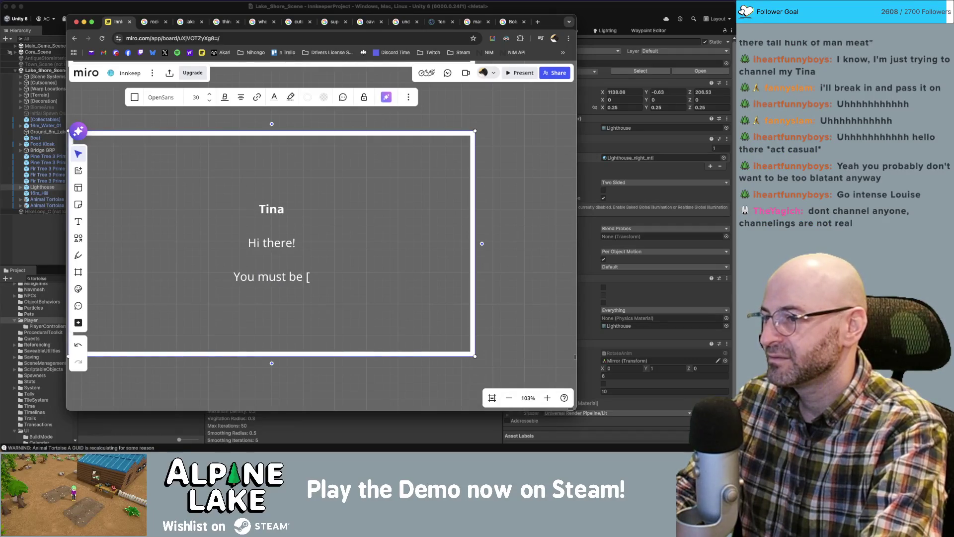
{"action": "type", "text": "ame"}
{"action": "key", "text": "BackSpace"}
{"action": "key", "text": "BackSpace"}
{"action": "key", "text": "BackSpace"}
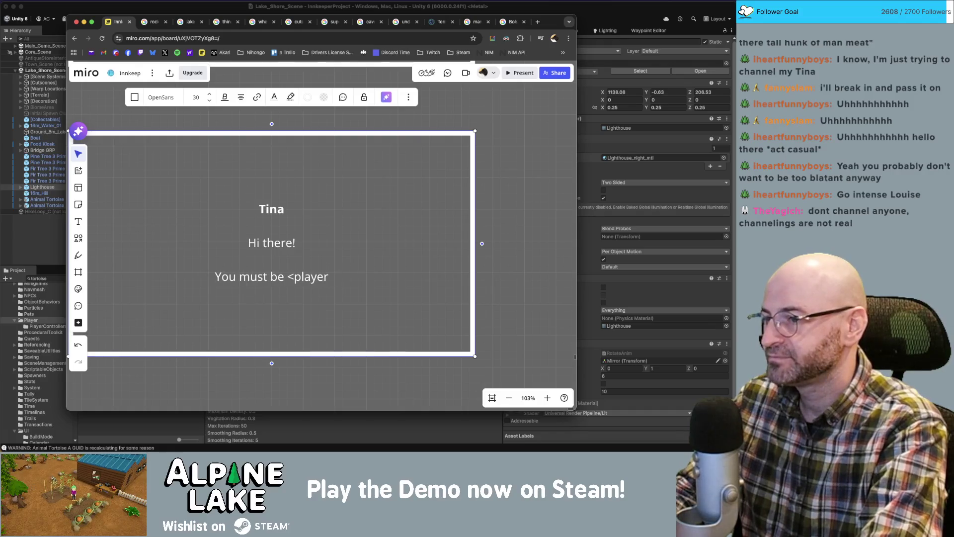
{"action": "type", "text": "Name?>"}
{"action": "key", "text": "BackSpace"}
{"action": "key", "text": "BackSpace"}
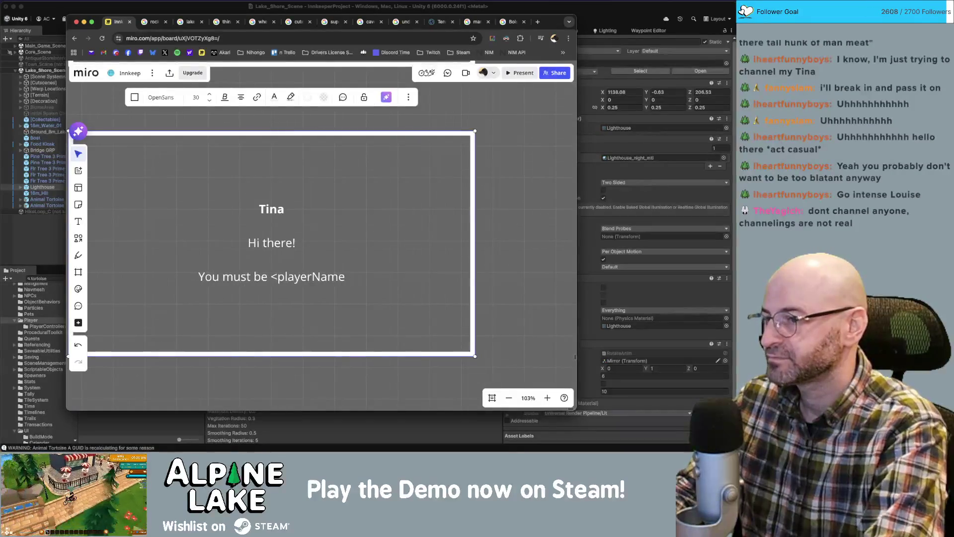
{"action": "type", "text": ">"}
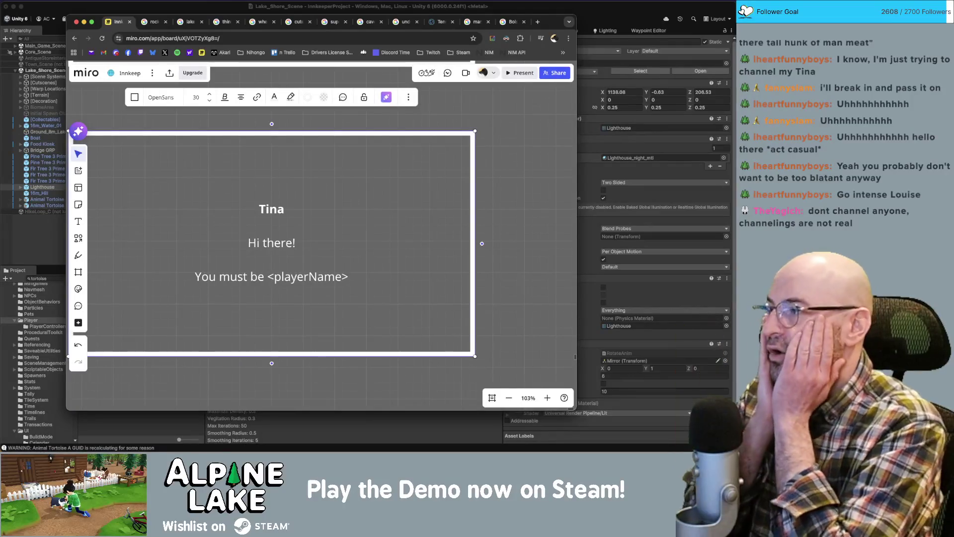
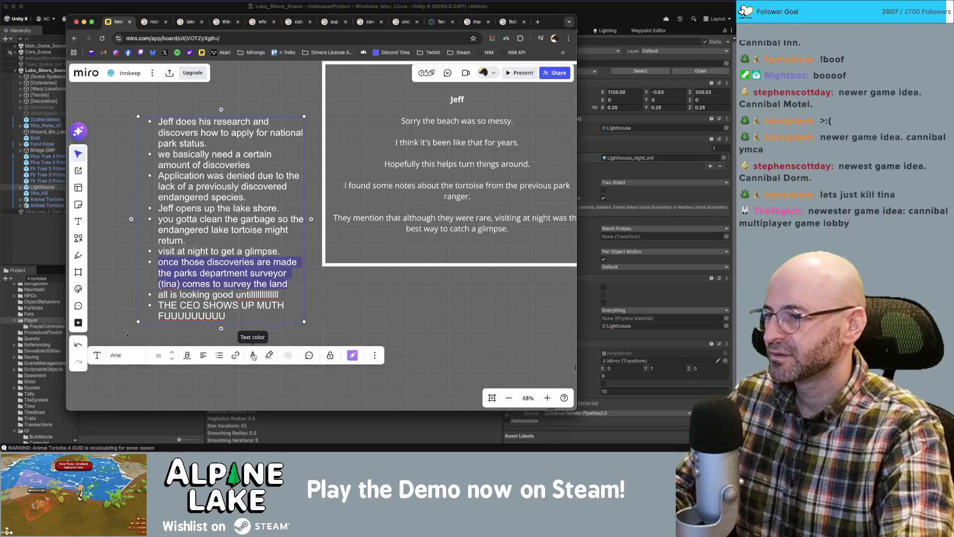
Apply strikethrough to the selected outline lines about the parks department surveyor.
{"action": "left_click", "coordinate": [186, 361]}
{"action": "left_click", "coordinate": [211, 377]}
{"action": "left_click", "coordinate": [332, 319]}
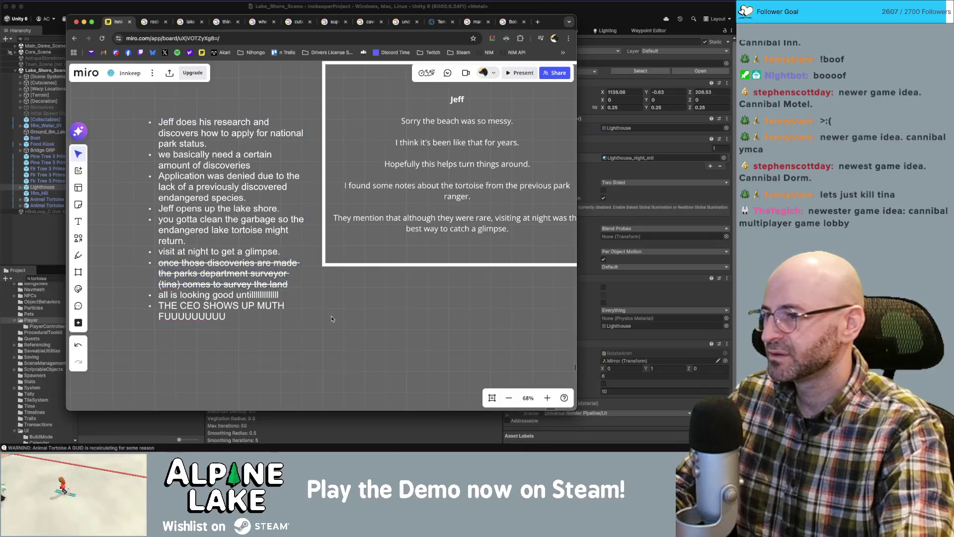
Scroll down and marquee-select the Survey This title with its boxes.
{"action": "scroll", "coordinate": [334, 288], "scroll_direction": "down", "scroll_amount": 5}
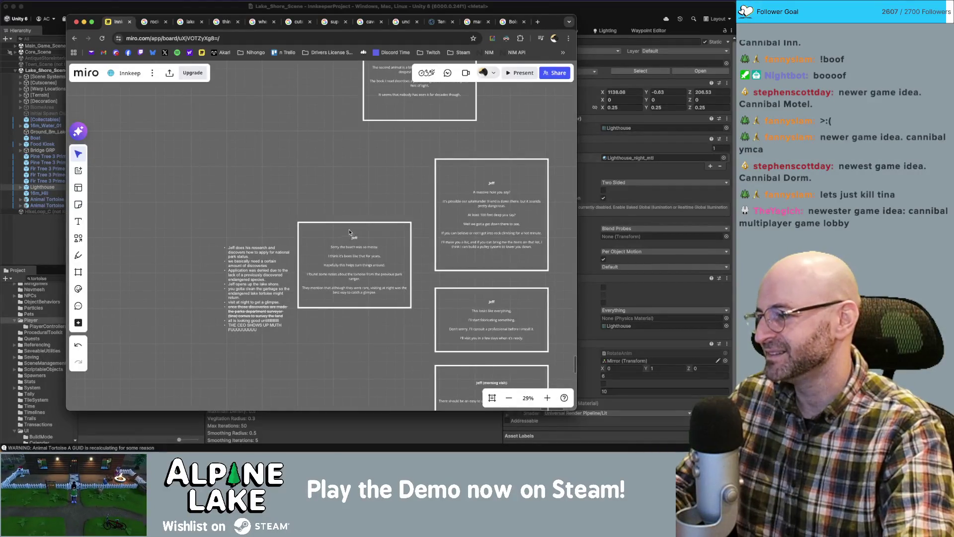
{"action": "scroll", "coordinate": [381, 145], "scroll_direction": "down", "scroll_amount": 3}
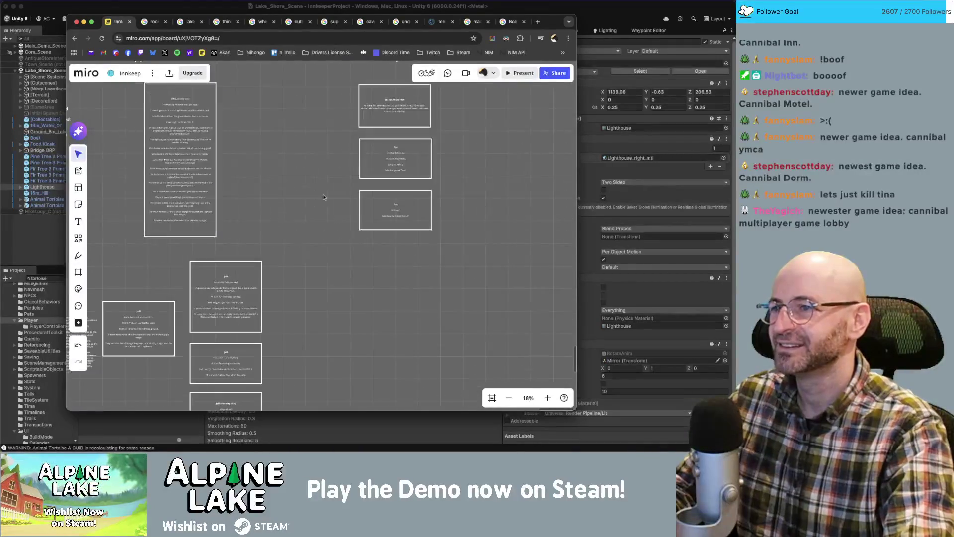
{"action": "left_click_drag", "start_coordinate": [272, 133], "coordinate": [373, 338]}
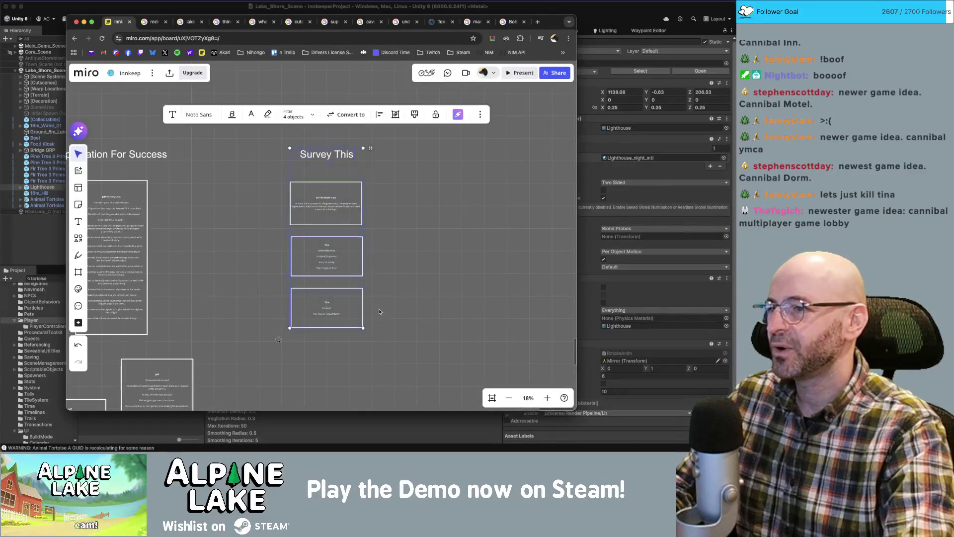
Duplicate the Survey This column with Ctrl+D and deselect the copy.
{"action": "key", "text": "ctrl+d"}
{"action": "left_click", "coordinate": [525, 199]}
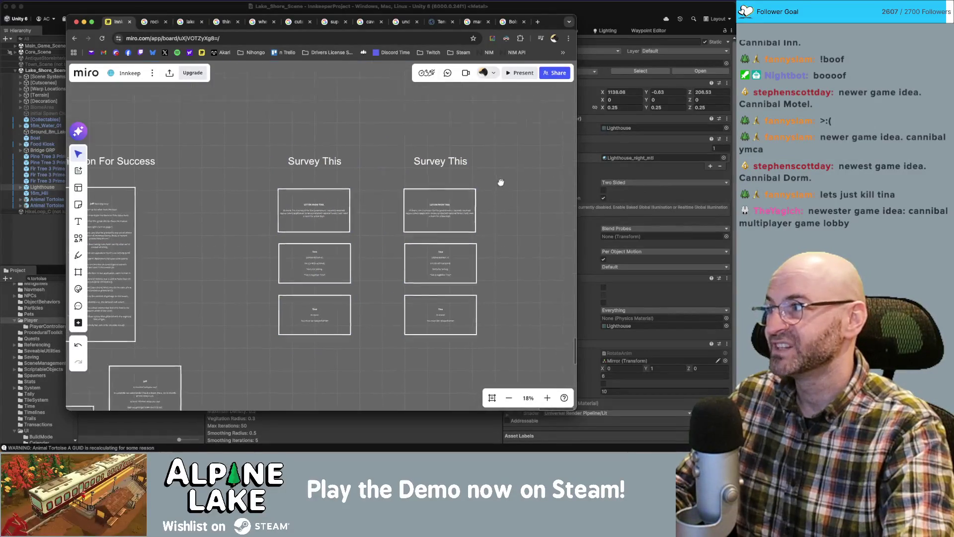
{"action": "scroll", "coordinate": [405, 209], "scroll_direction": "up", "scroll_amount": 3}
{"action": "scroll", "coordinate": [369, 217], "scroll_direction": "up", "scroll_amount": 2}
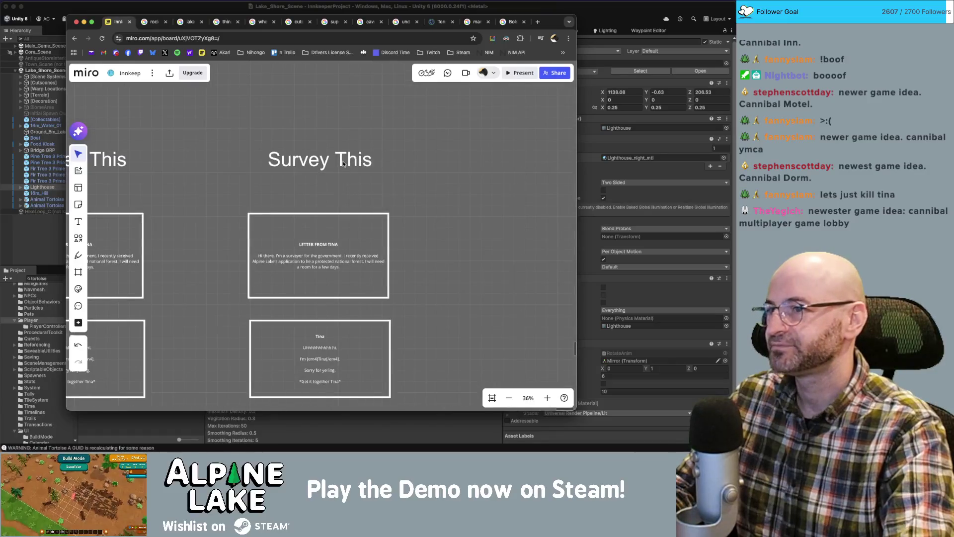
Retitle the duplicated column 'Undercover Box Boss'.
{"action": "double_click", "coordinate": [342, 162]}
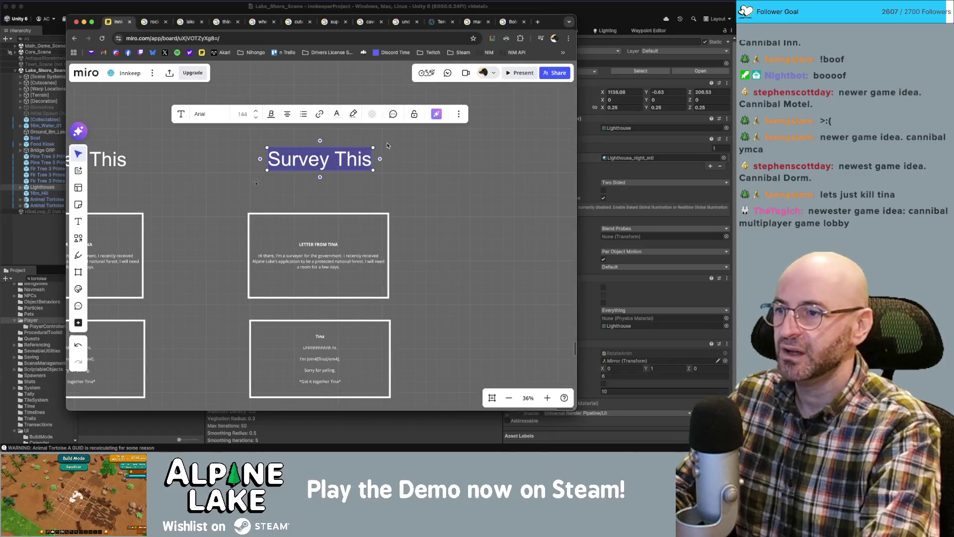
{"action": "type", "text": "Bi"}
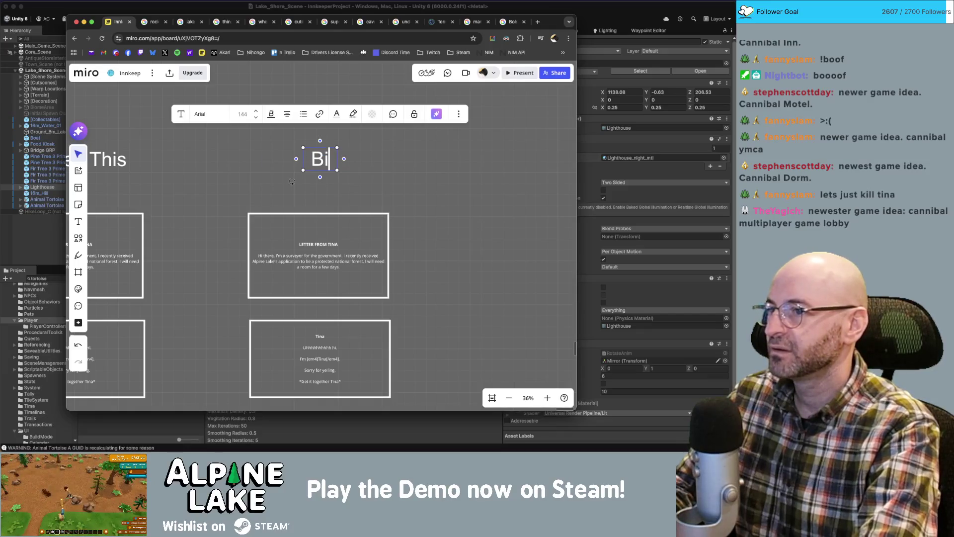
{"action": "type", "text": "g"}
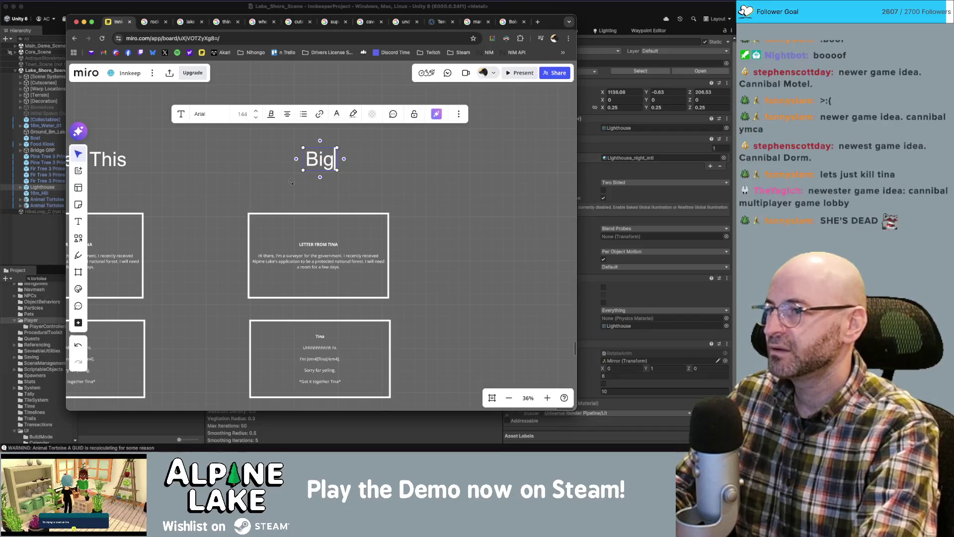
{"action": "type", "text": " Bos"}
{"action": "key", "text": "BackSpace"}
{"action": "key", "text": "BackSpace"}
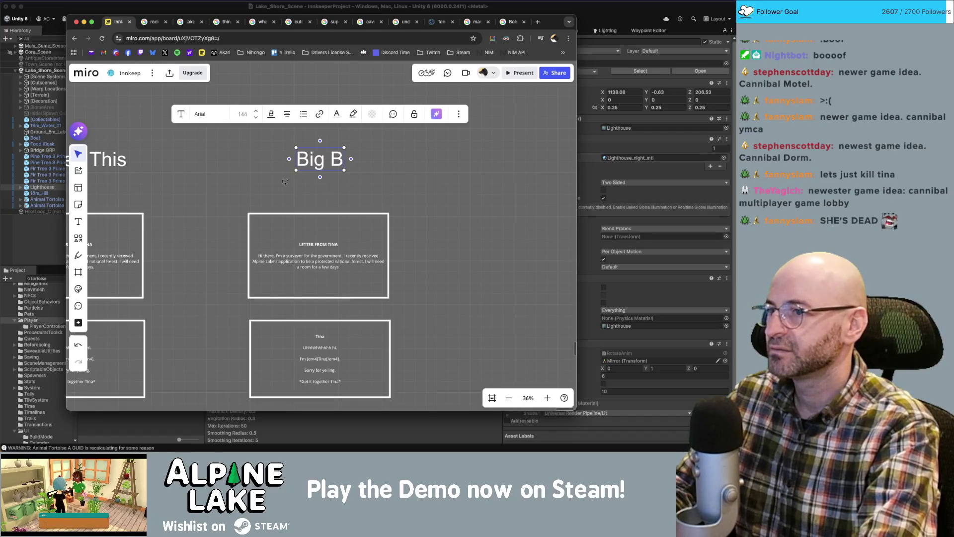
{"action": "type", "text": "ox Co"}
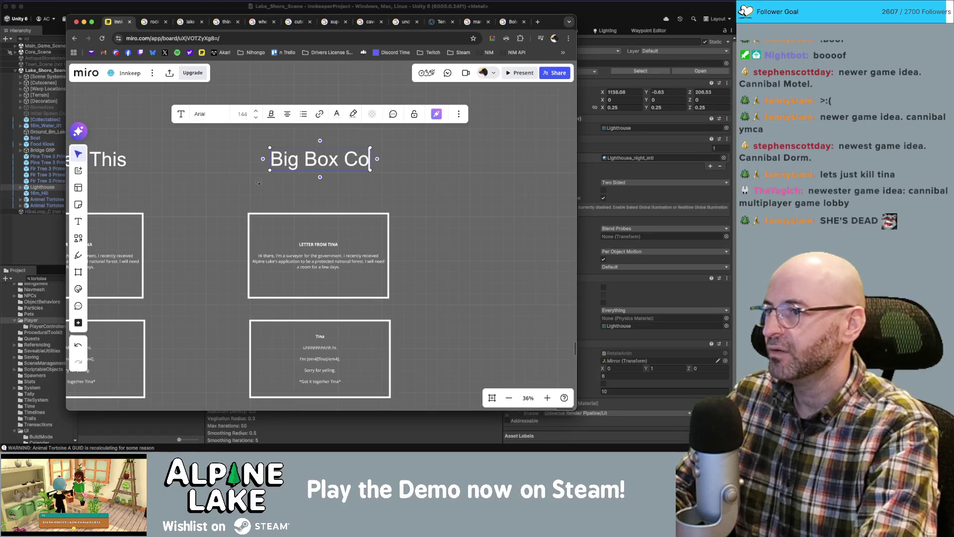
{"action": "type", "text": " Boss"}
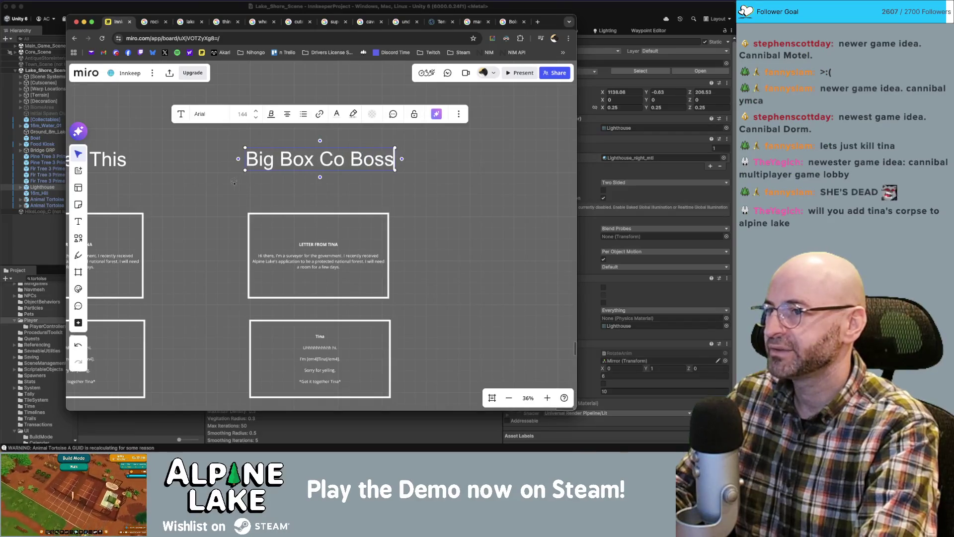
{"action": "type", "text": " Ma"}
{"action": "key", "text": "BackSpace"}
{"action": "key", "text": "BackSpace"}
{"action": "key", "text": "BackSpace"}
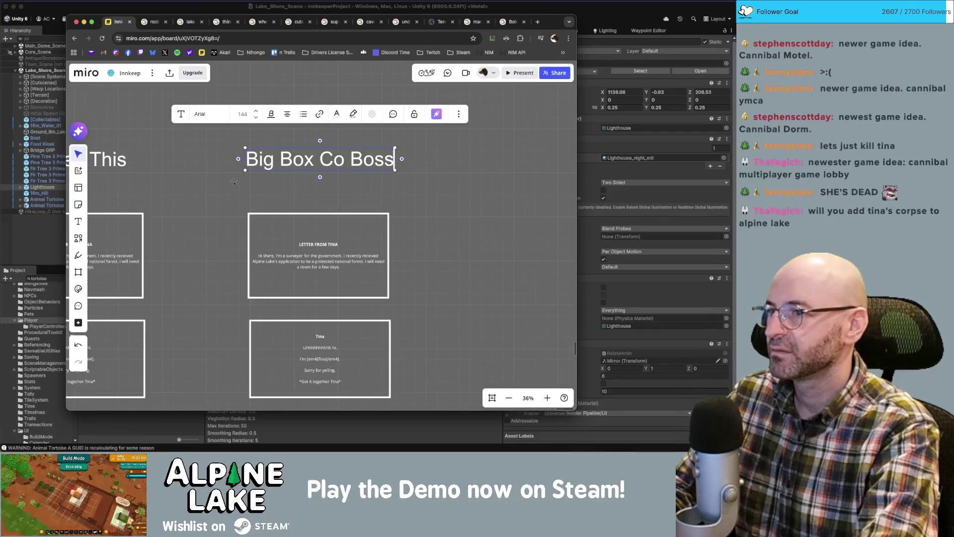
{"action": "key", "text": "super+a"}
{"action": "type", "text": "Undercover Box Boss"}
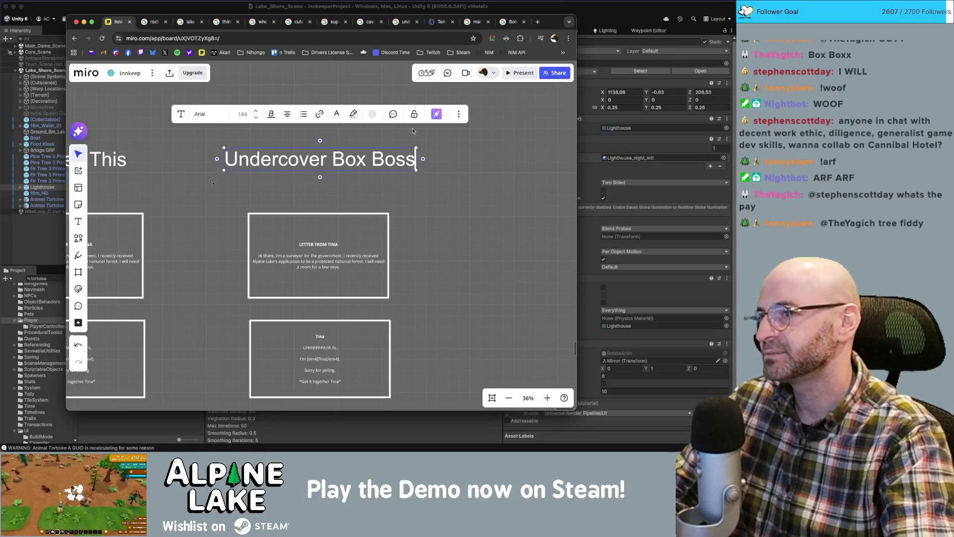
{"action": "key", "text": "Escape"}
{"action": "double_click", "coordinate": [411, 162]}
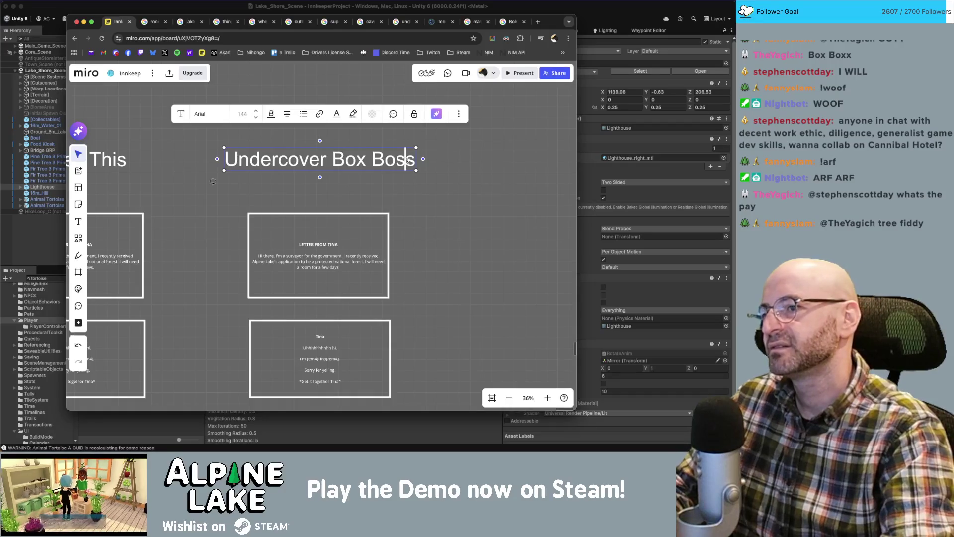
{"action": "left_click", "coordinate": [462, 151]}
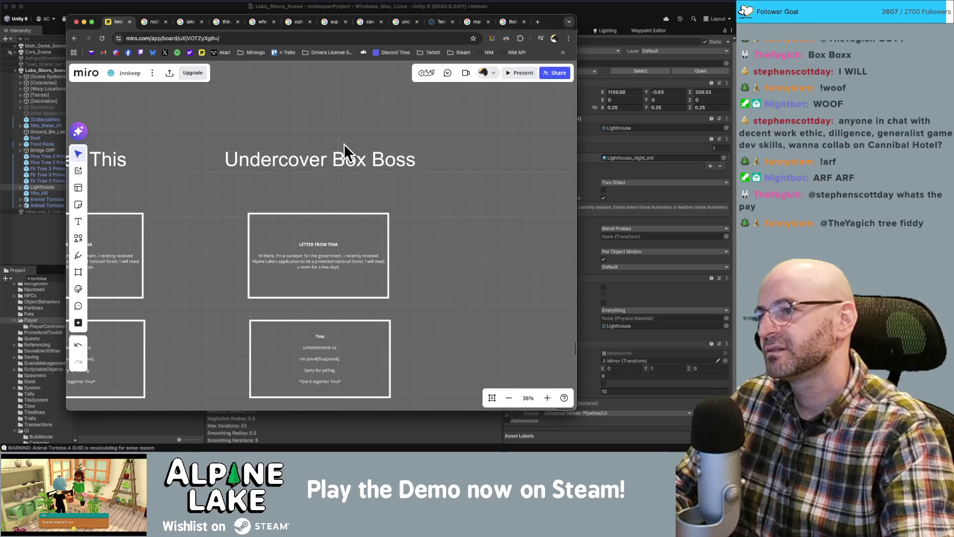
{"action": "scroll", "coordinate": [348, 163], "scroll_direction": "down", "scroll_amount": 5}
Pan and zoom to the quest flowchart and select the Capture Tortoise photo node.
{"action": "mouse_move", "coordinate": [257, 133]}
{"action": "left_mouse_down"}
{"action": "mouse_move", "coordinate": [202, 234]}
{"action": "mouse_move", "coordinate": [204, 322]}
{"action": "left_mouse_up"}
{"action": "scroll", "coordinate": [279, 176], "scroll_direction": "left", "scroll_amount": 3}
{"action": "left_click", "coordinate": [266, 139]}
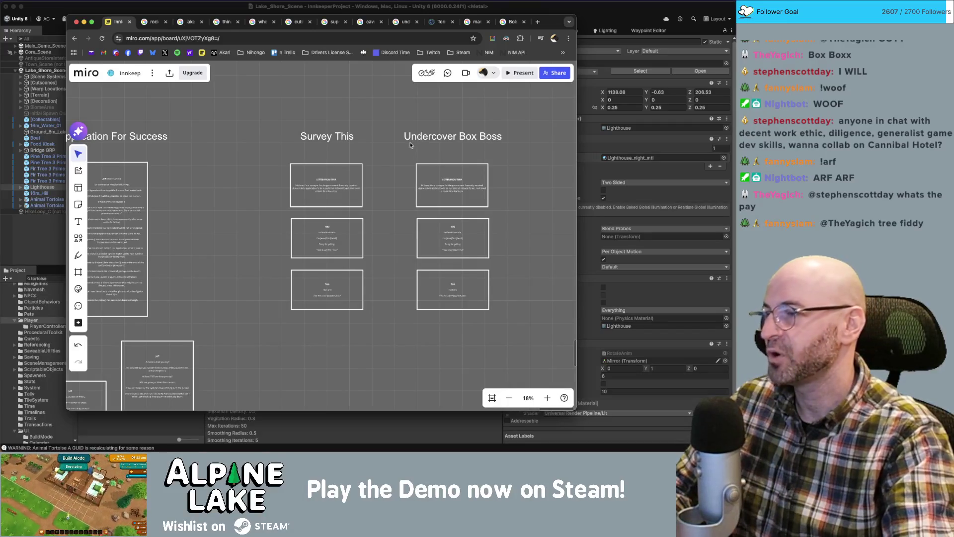
{"action": "left_click_drag", "start_coordinate": [521, 174], "coordinate": [437, 211]}
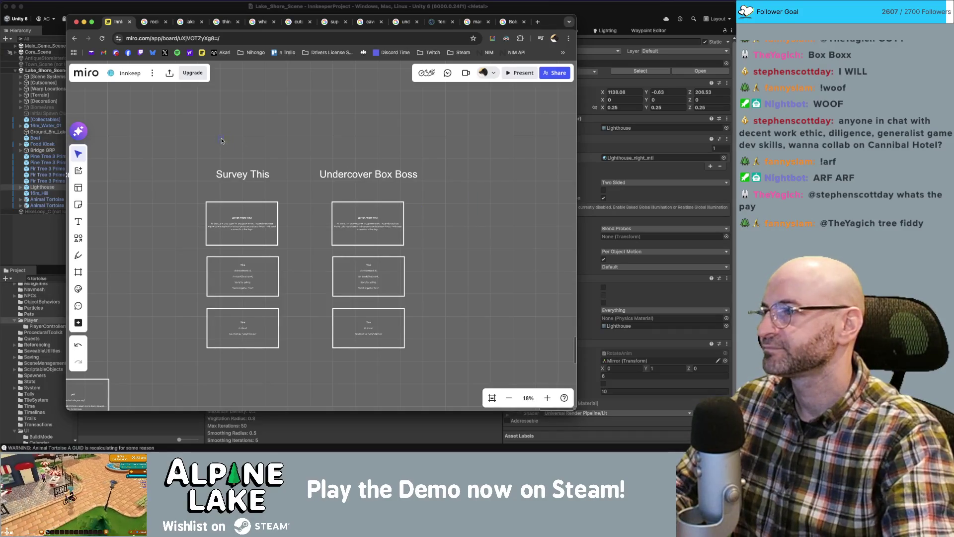
{"action": "scroll", "coordinate": [309, 260], "scroll_direction": "down", "scroll_amount": 10}
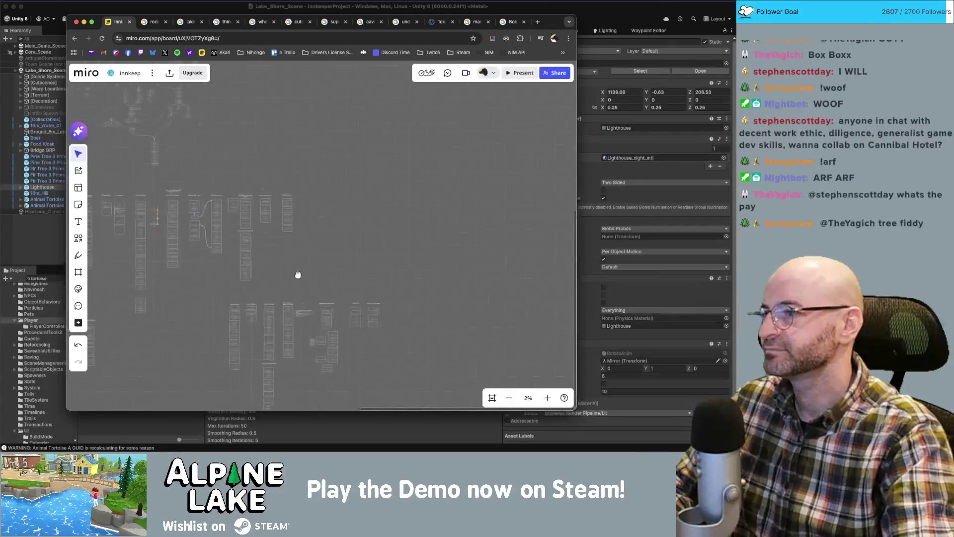
{"action": "scroll", "coordinate": [291, 200], "scroll_direction": "up", "scroll_amount": 10}
{"action": "scroll", "coordinate": [291, 200], "scroll_direction": "up", "scroll_amount": 10}
{"action": "left_click", "coordinate": [222, 141]}
Connect the Tortoise and Salamander photo nodes to Restore National Forest Status, then return to Unity.
{"action": "left_click_drag", "start_coordinate": [221, 148], "coordinate": [306, 266]}
{"action": "left_click", "coordinate": [391, 139]}
{"action": "mouse_move", "coordinate": [391, 148]}
{"action": "left_mouse_down"}
{"action": "mouse_move", "coordinate": [390, 248]}
{"action": "mouse_move", "coordinate": [305, 262]}
{"action": "left_mouse_up"}
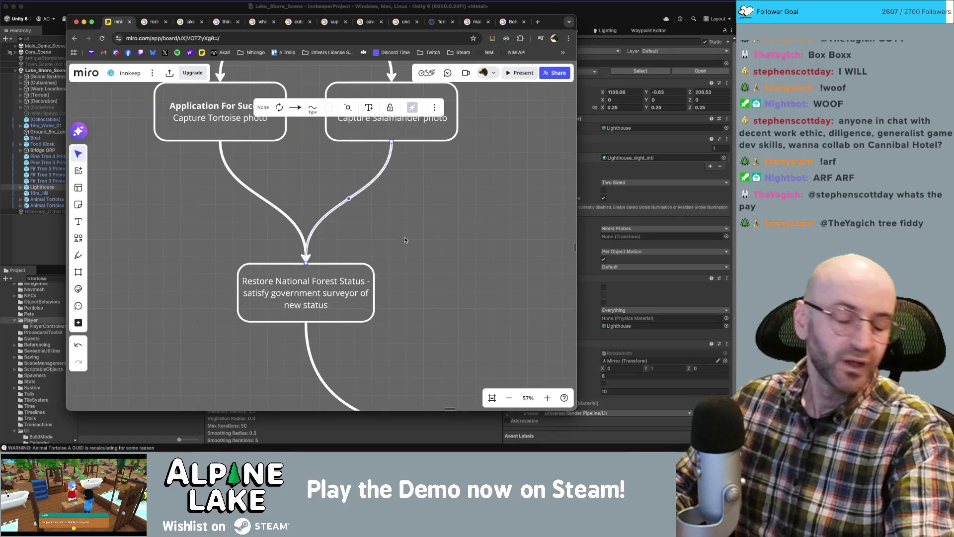
{"action": "left_click", "coordinate": [404, 240]}
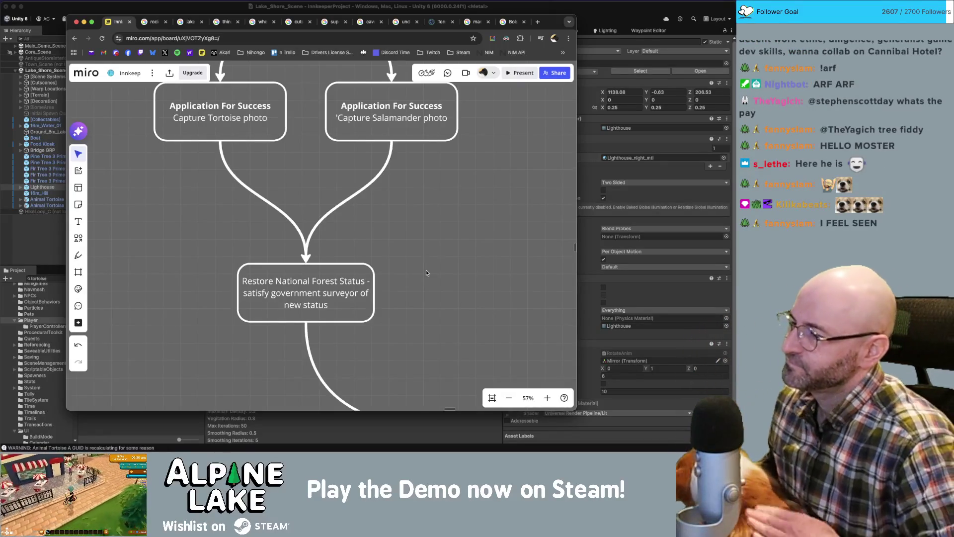
{"action": "scroll", "coordinate": [427, 268], "scroll_direction": "down", "scroll_amount": 2}
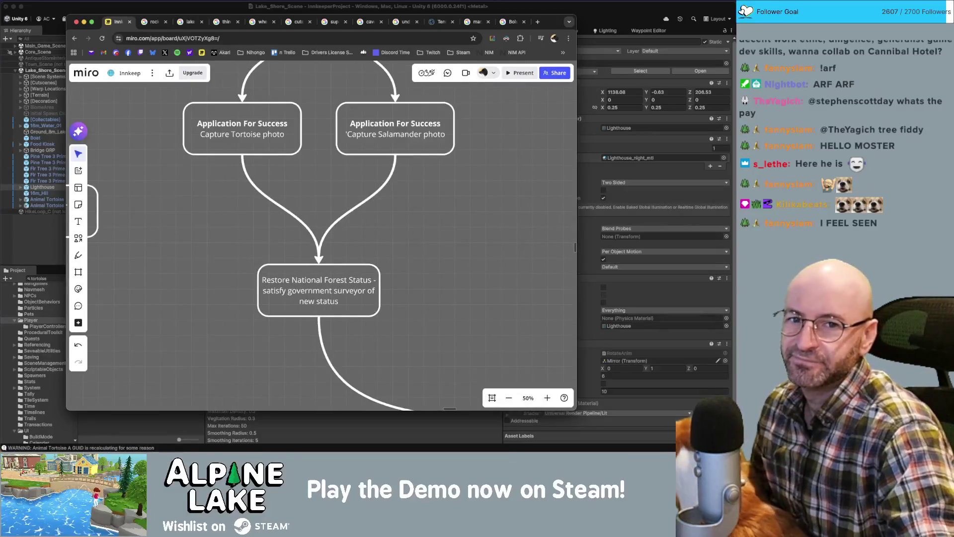
{"action": "key", "text": "super+Tab"}
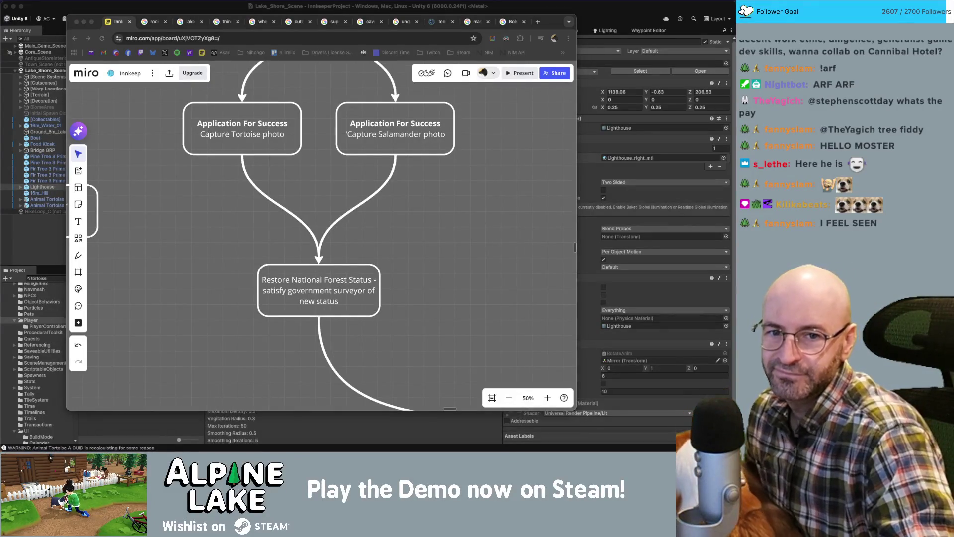